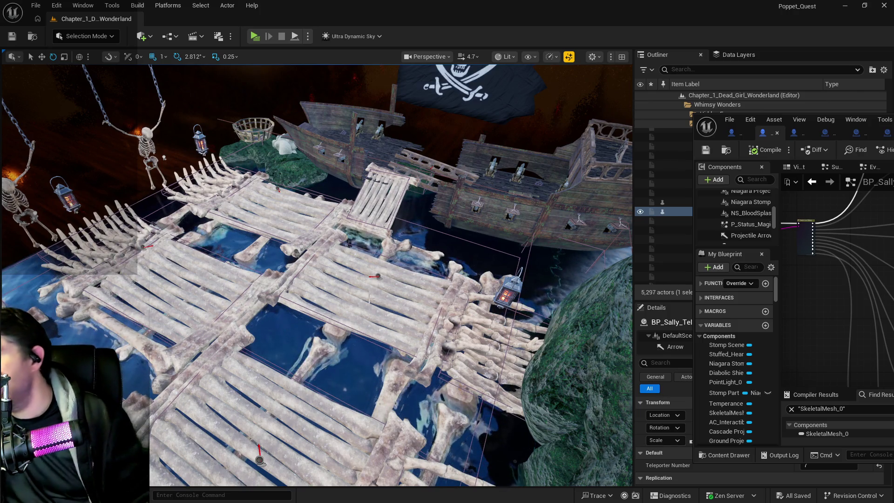
- Drag Sally's BP_Sally_The_Blackheart editor into view and maximize it to fill the screen
mouse_move(875, 119)
left_mouse_down()
mouse_move(893, 121)
mouse_move(486, 126)
left_mouse_up()
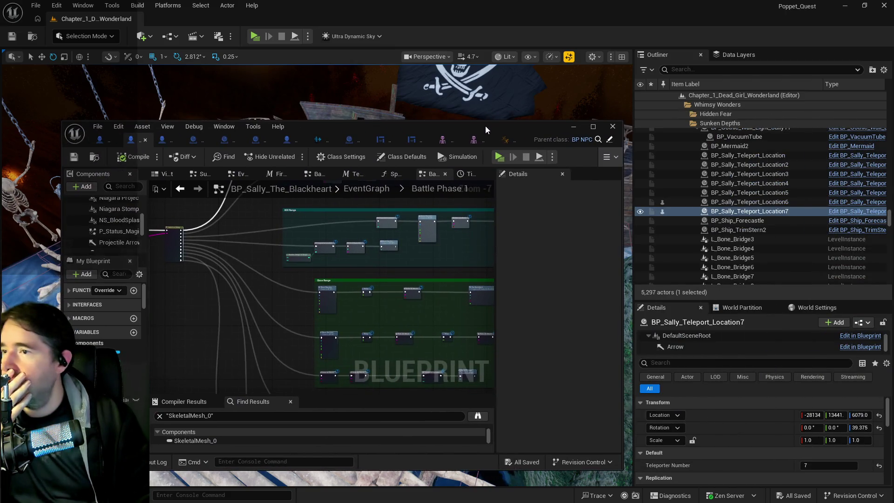
double_click(485, 125)
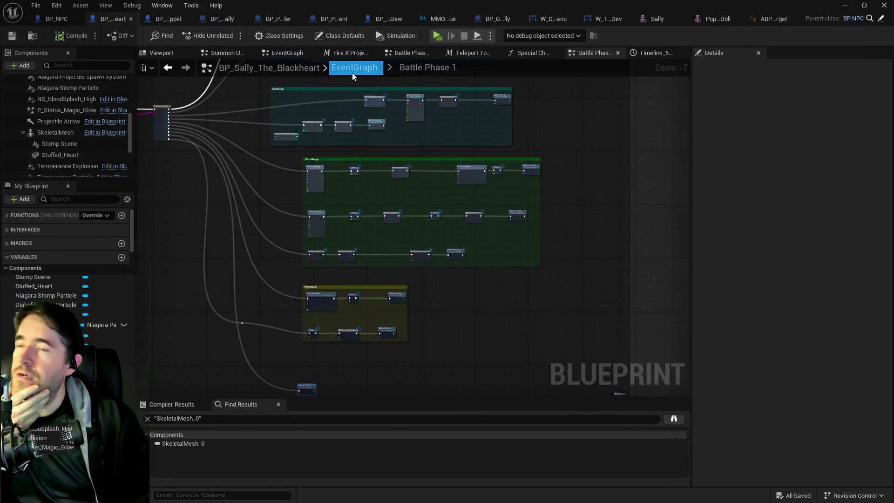
- In the EventGraph, delete the existing Battle Phase 2 node
left_click(352, 70)
scroll(450, 300, "up", 5)
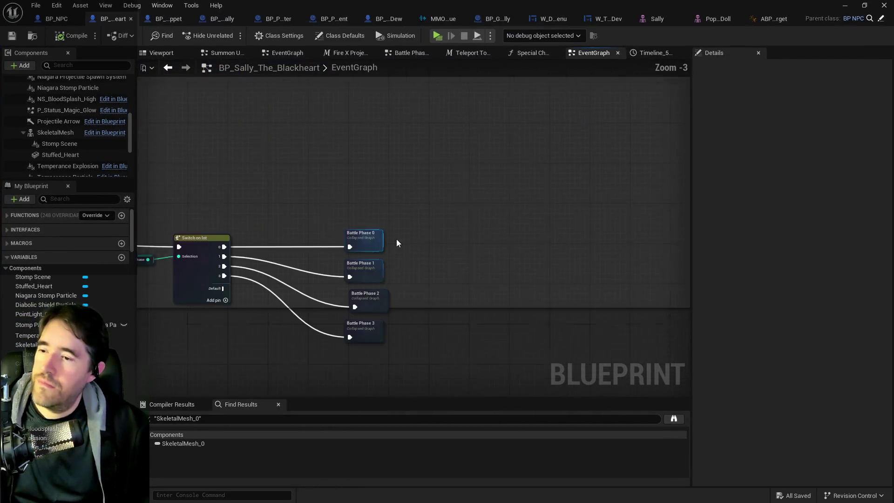
left_click(367, 308)
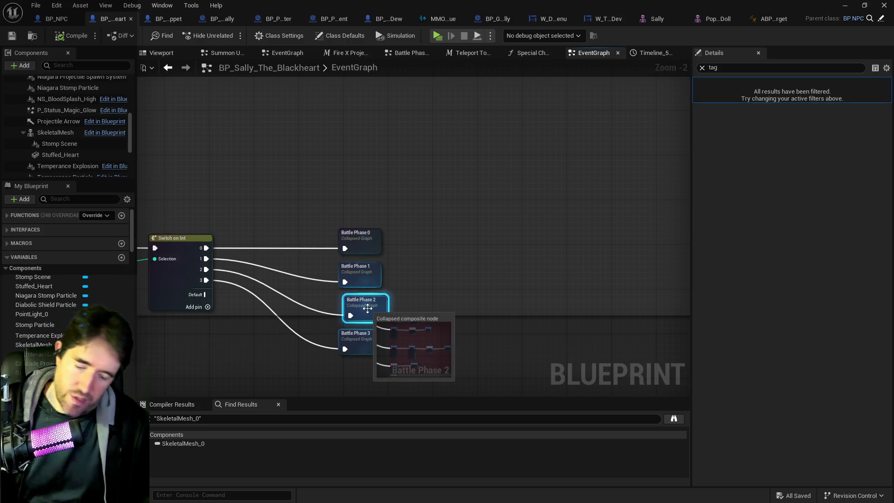
key("Delete")
- Duplicate Battle Phase 1, rename the copy Battle Phase 2, and wire switch output 2 to it
left_click(368, 280)
key("ctrl+c")
key("ctrl+v")
left_click_drag(358, 298, 341, 299)
key("F2")
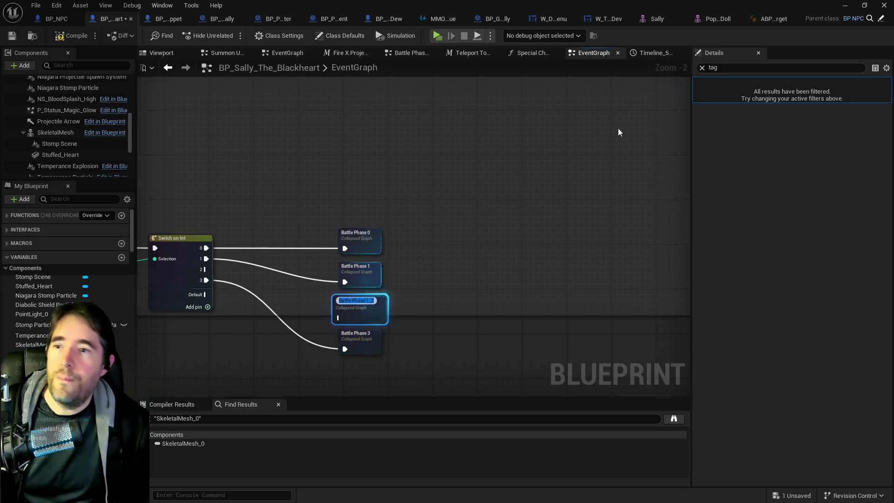
left_click(701, 68)
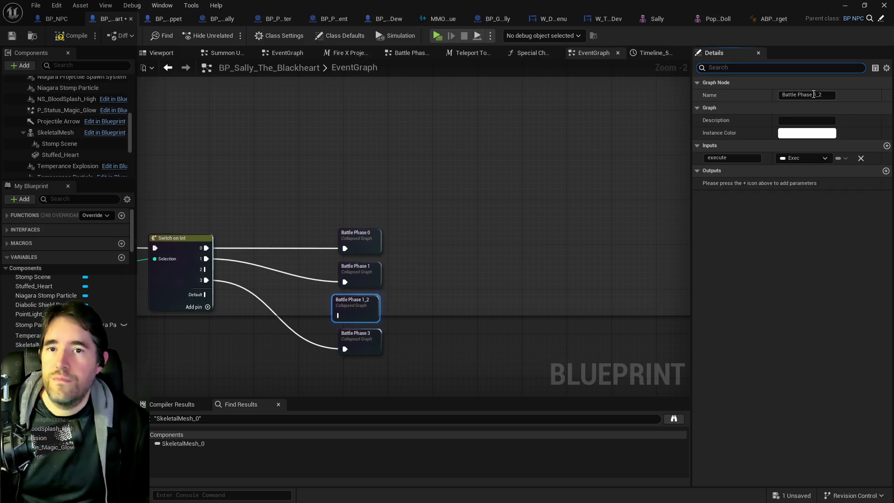
type("2")
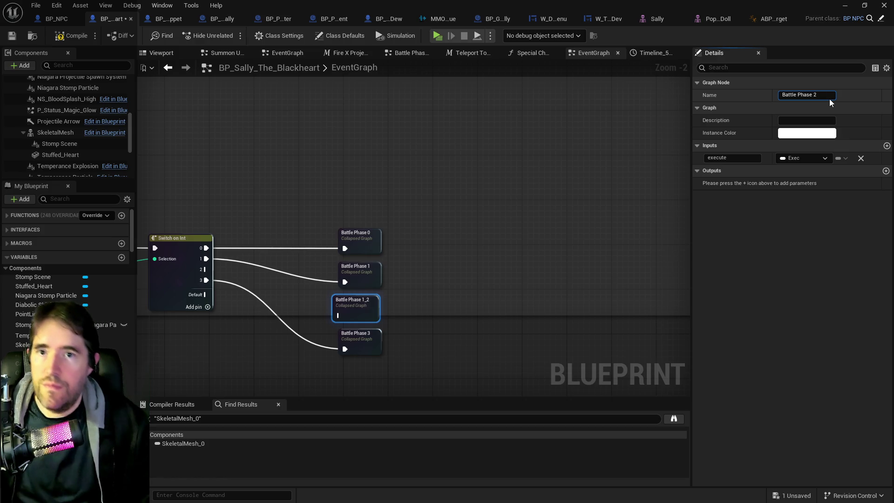
left_click(620, 230)
mouse_move(204, 270)
left_mouse_down()
mouse_move(328, 307)
mouse_move(349, 326)
mouse_move(338, 316)
mouse_move(364, 302)
left_mouse_up()
double_click(364, 302)
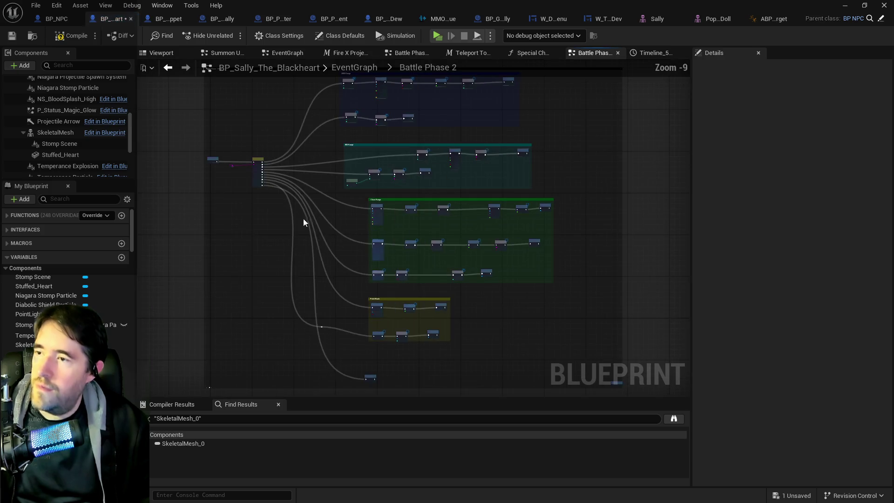
- Inspect the new Battle Phase 2 graph's Close Range and Point Blank groups
scroll(303, 218, "up", 5)
scroll(368, 166, "down", 3)
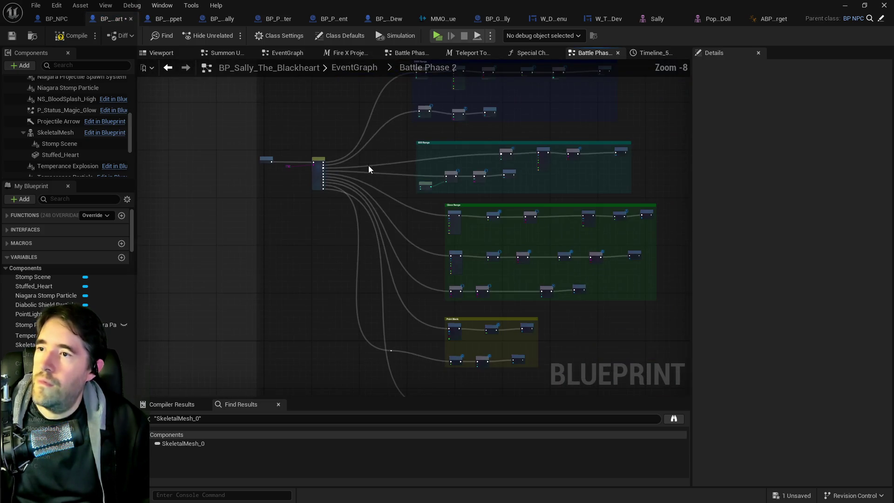
left_click_drag(368, 166, 385, 93)
scroll(395, 148, "up", 2)
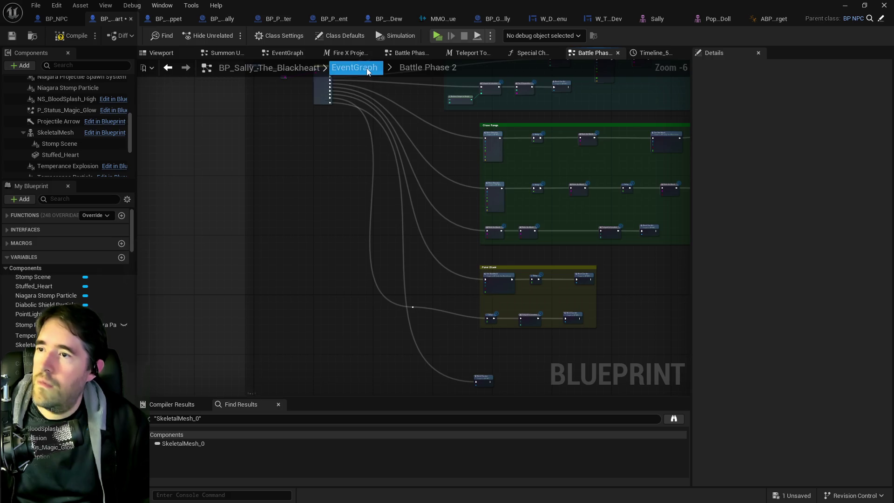
- From the EventGraph, open and inspect the Battle Phase 1 graph, then return to EventGraph
left_click(354, 68)
left_click_drag(417, 322, 415, 278)
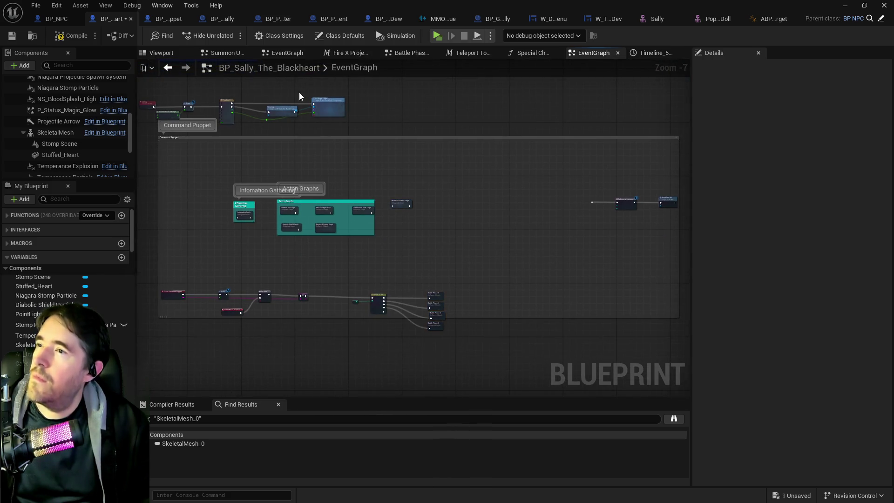
scroll(470, 309, "up", 4)
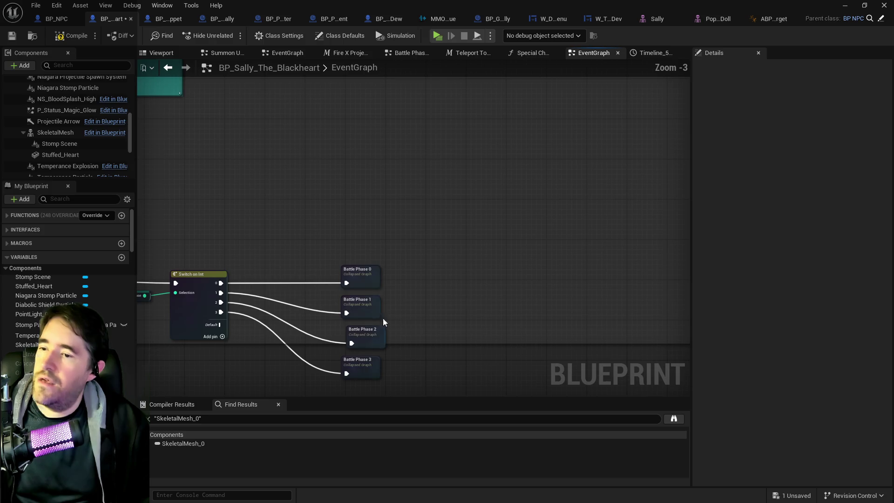
double_click(363, 309)
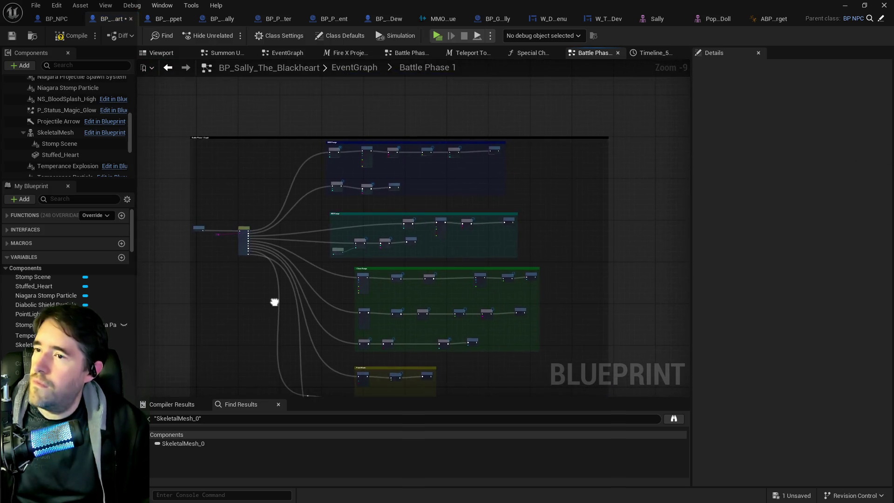
scroll(356, 289, "up", 7)
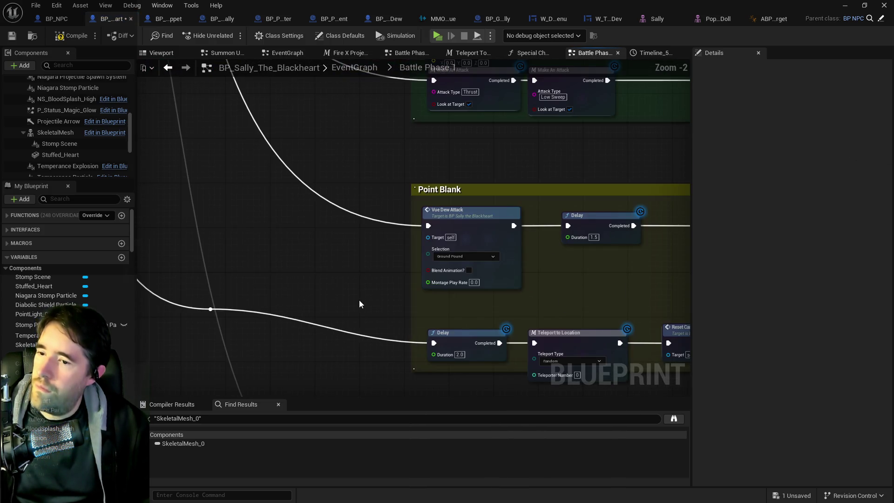
scroll(359, 304, "down", 7)
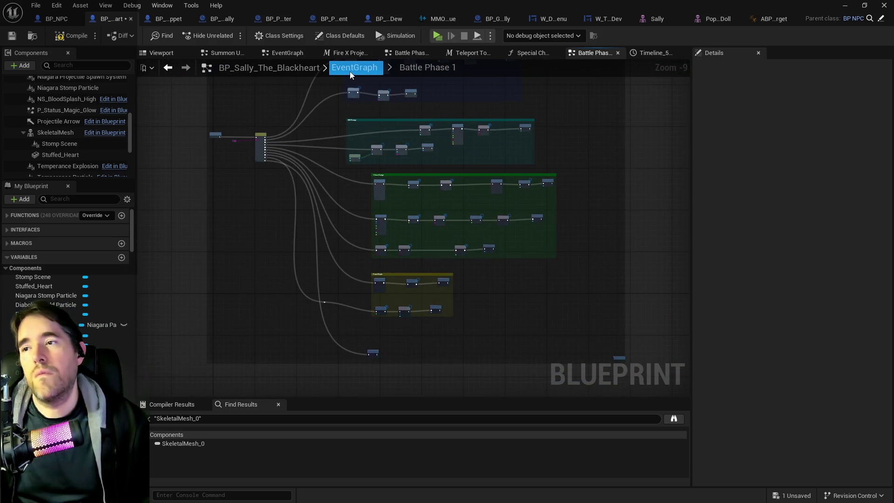
scroll(91, 233, "up", 1)
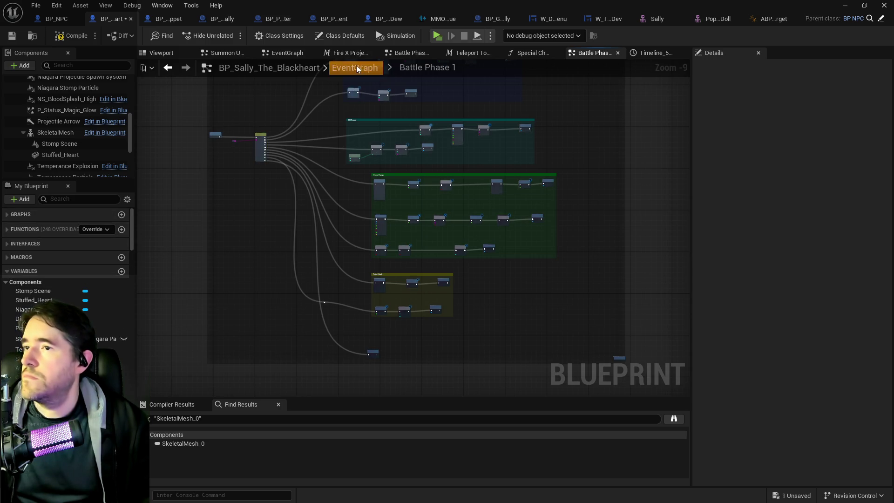
left_click(356, 68)
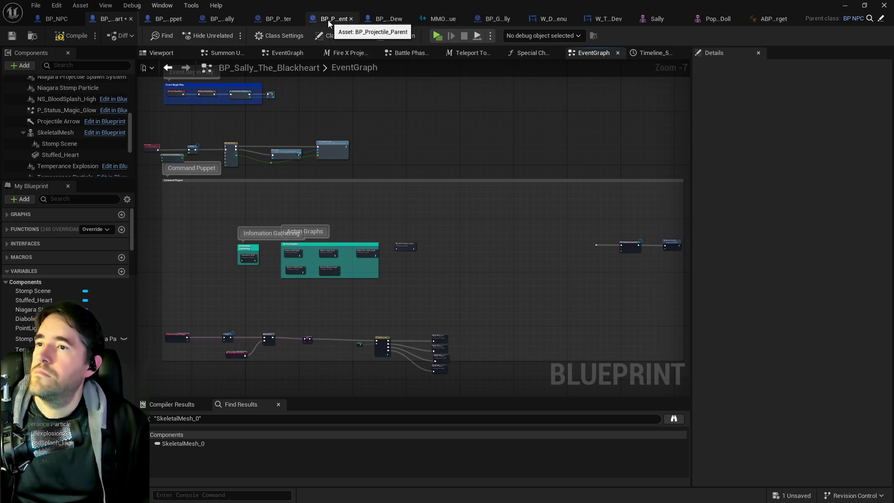
- In BP_Puppet_Master, select Special Check and everything inside the Battle Phase 1 block
left_click(278, 20)
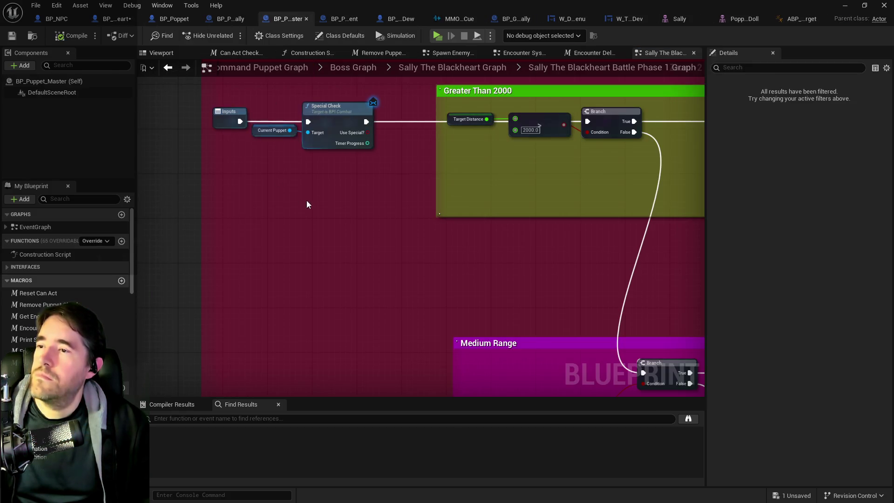
scroll(306, 204, "down", 5)
left_click(340, 160)
scroll(429, 177, "down", 2)
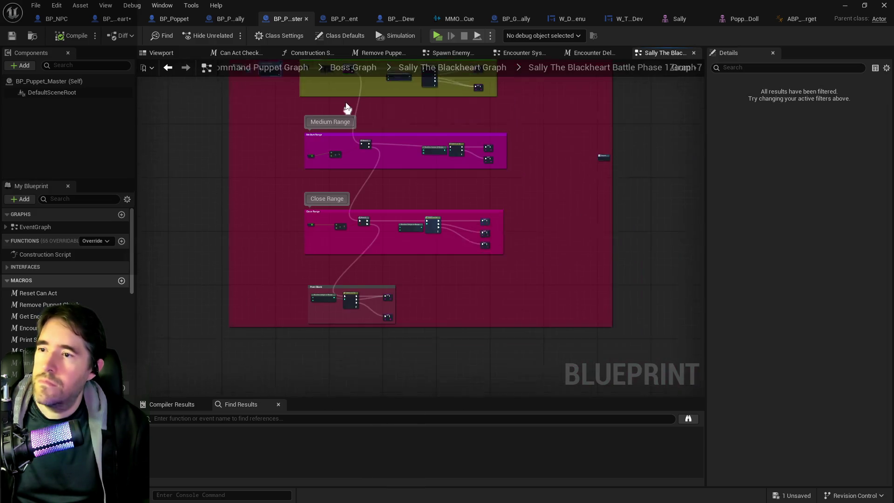
scroll(359, 159, "down", 2)
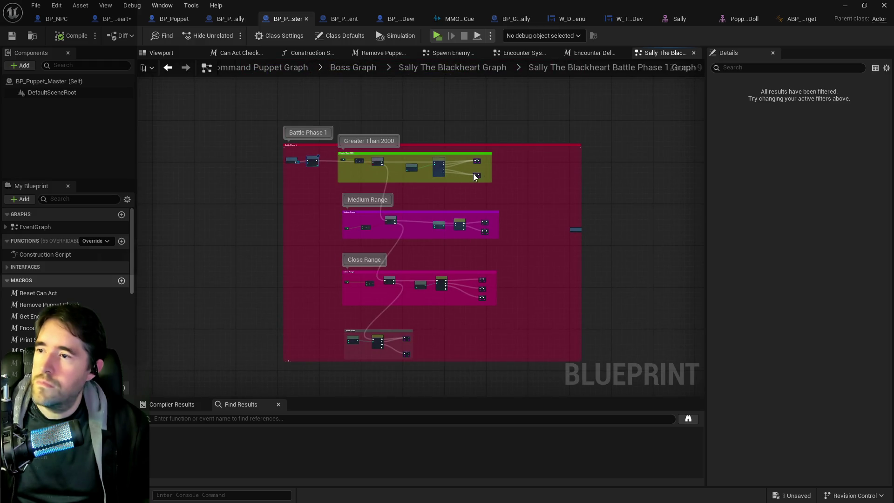
mouse_move(514, 157)
left_mouse_down()
mouse_move(359, 294)
mouse_move(315, 341)
mouse_move(320, 358)
left_mouse_up()
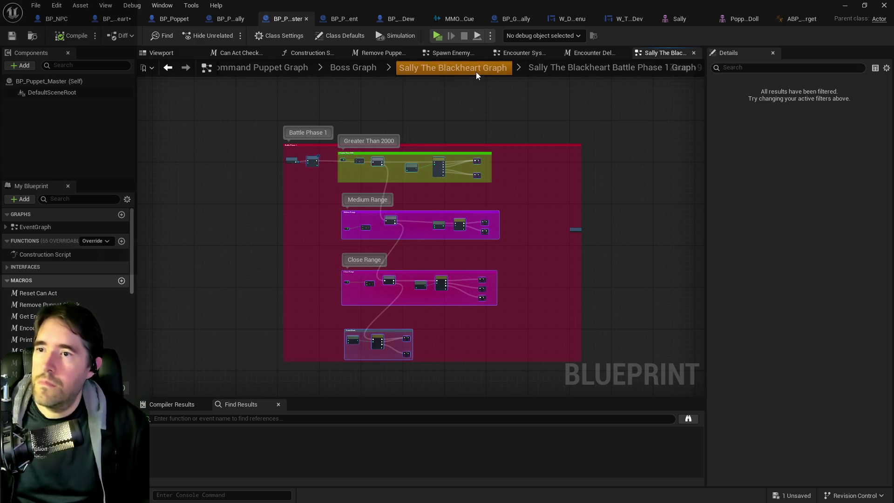
- Navigate via Boss Graph into Sally The Blackheart's Battle Phase 2 graph and select all its nodes
left_click(475, 69)
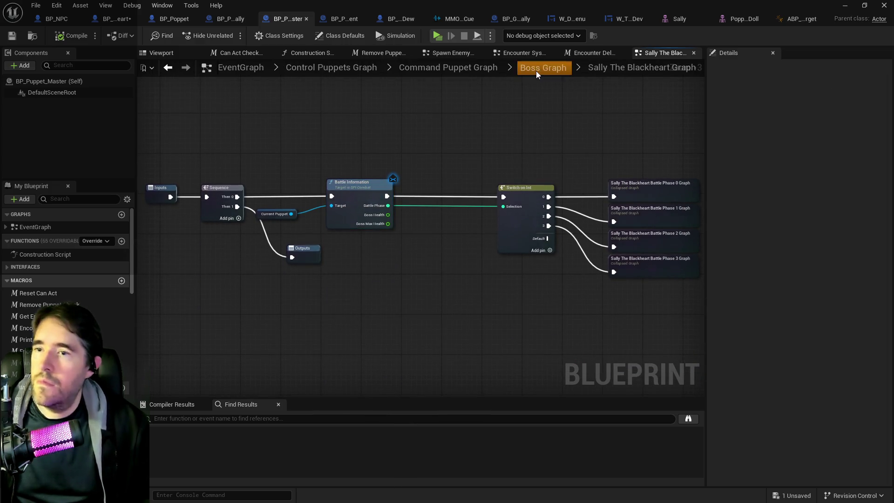
left_click(540, 68)
scroll(535, 196, "up", 3)
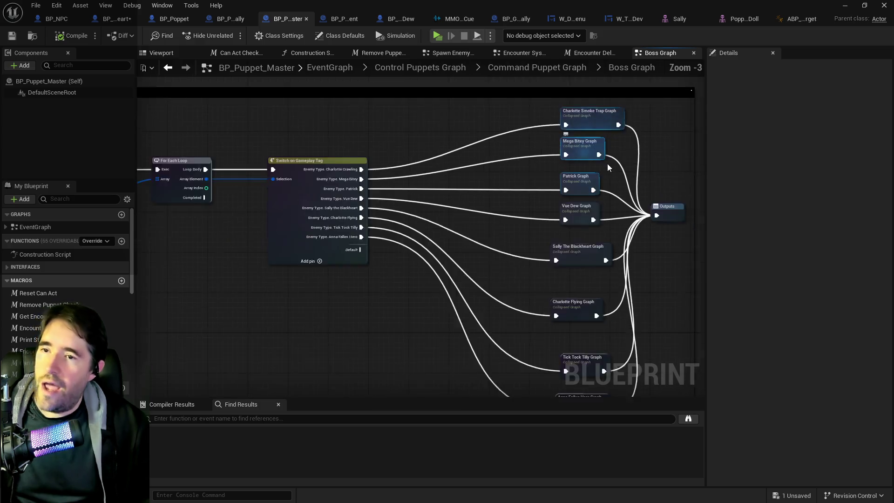
double_click(495, 210)
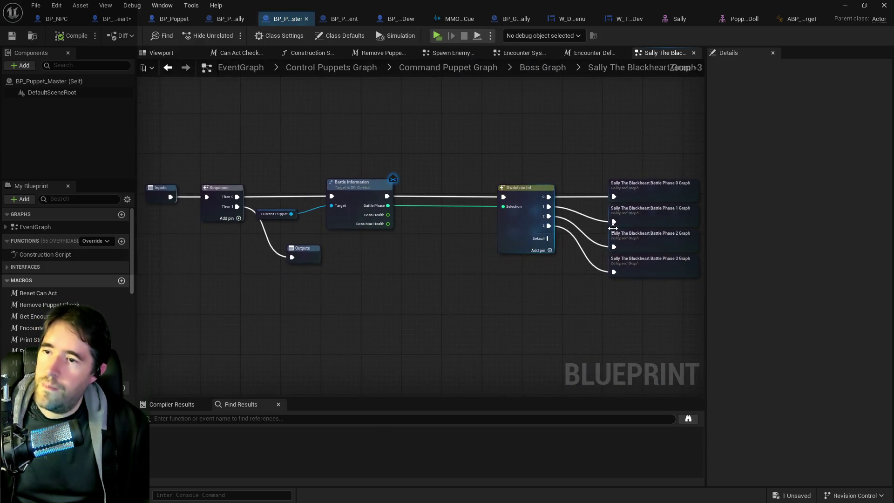
left_click(504, 236)
double_click(504, 236)
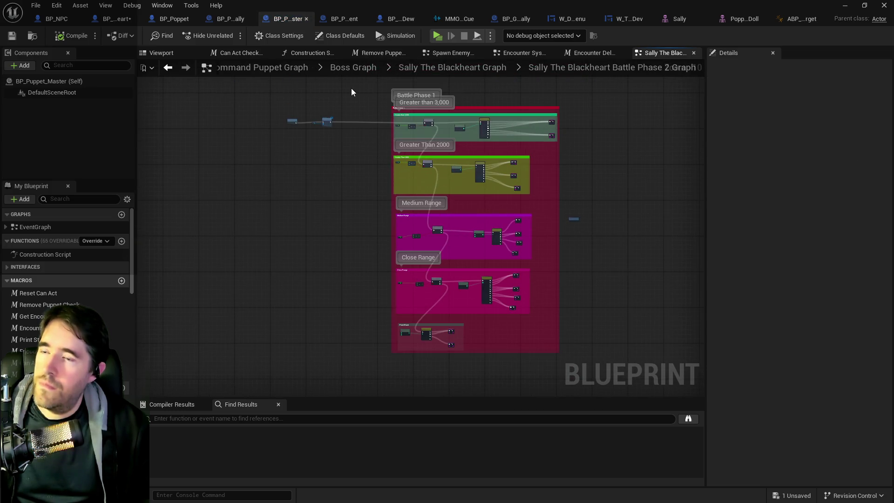
mouse_move(307, 87)
left_mouse_down()
mouse_move(514, 247)
mouse_move(568, 357)
left_mouse_up()
- Delete and restore the selected Phase 2 nodes, then wire the Inputs node into Special Check
key("Delete")
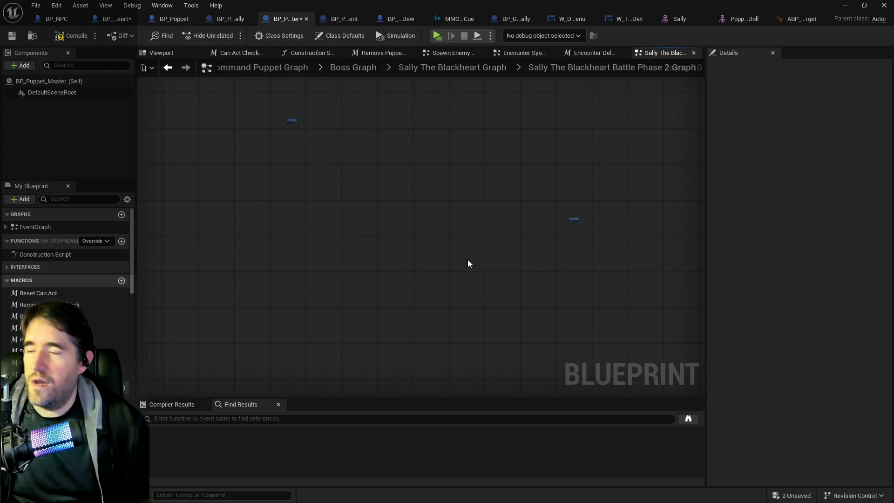
key("ctrl+z")
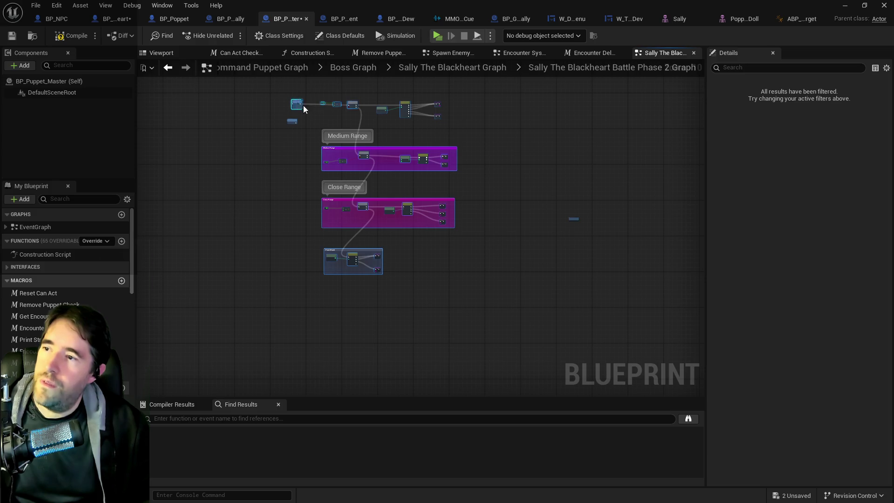
scroll(303, 109, "up", 6)
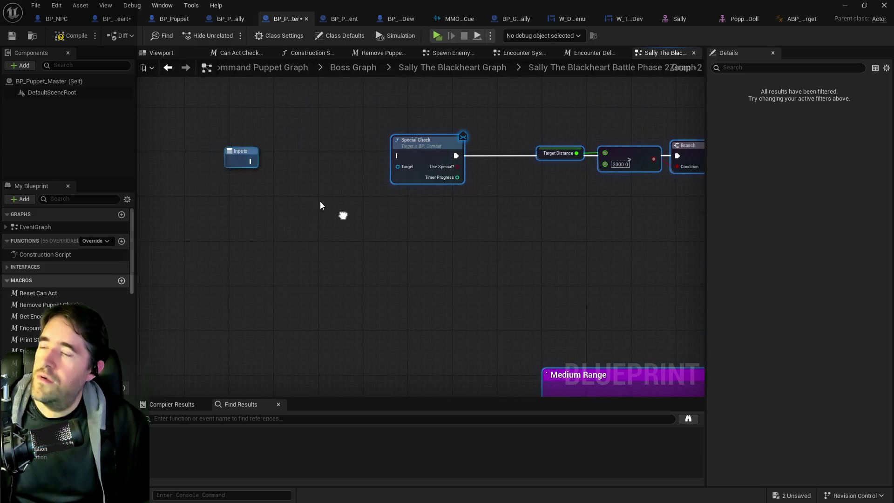
left_click_drag(250, 161, 397, 156)
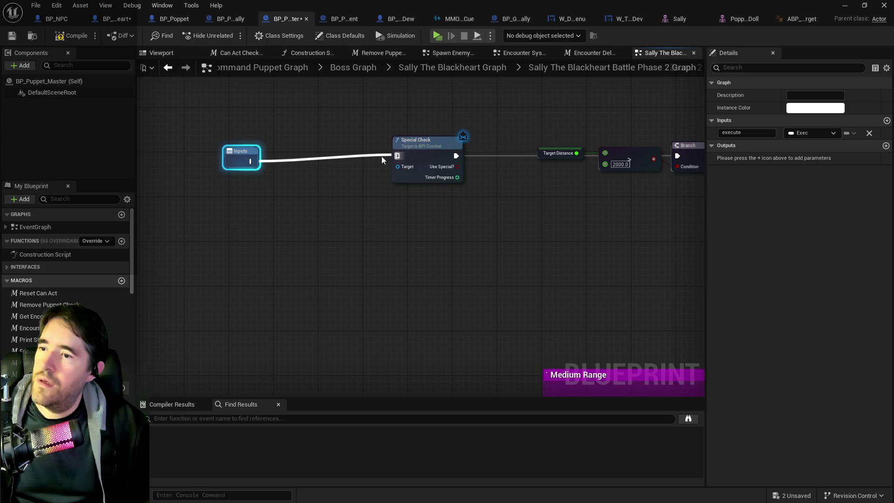
left_click_drag(240, 152, 229, 145)
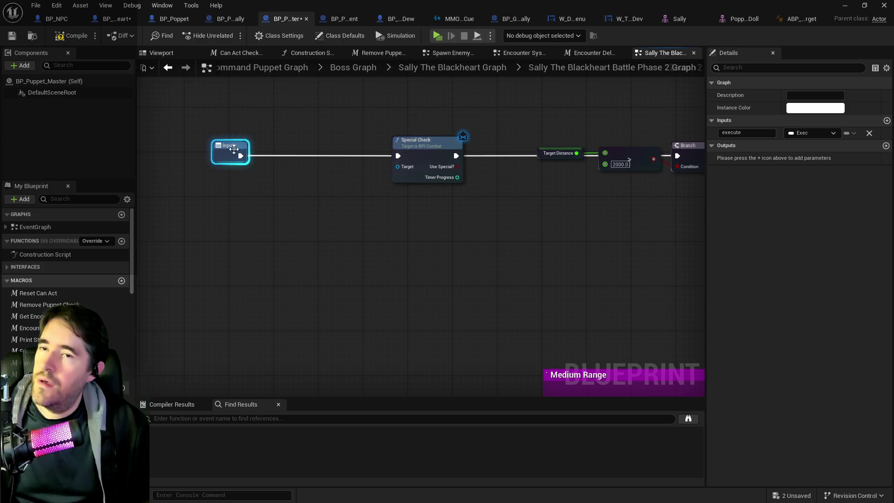
- Return to Sally The Blackheart Graph and open her Battle Phase 1 graph
left_click(466, 69)
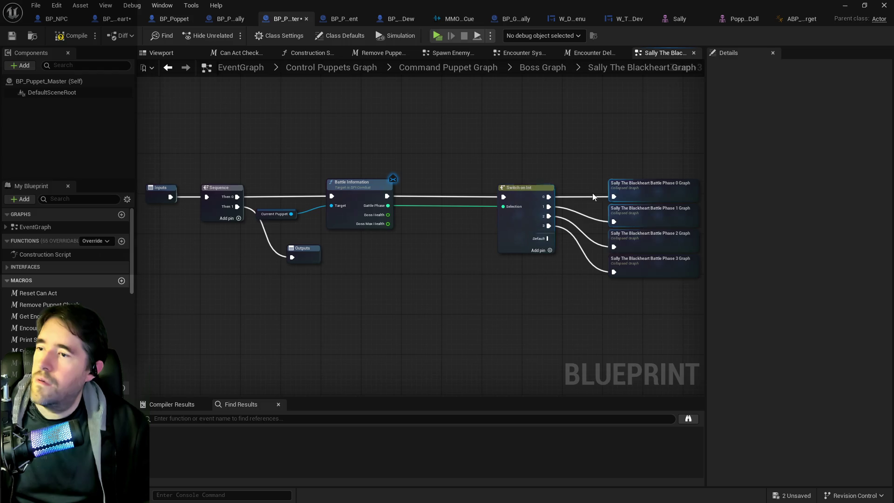
double_click(633, 214)
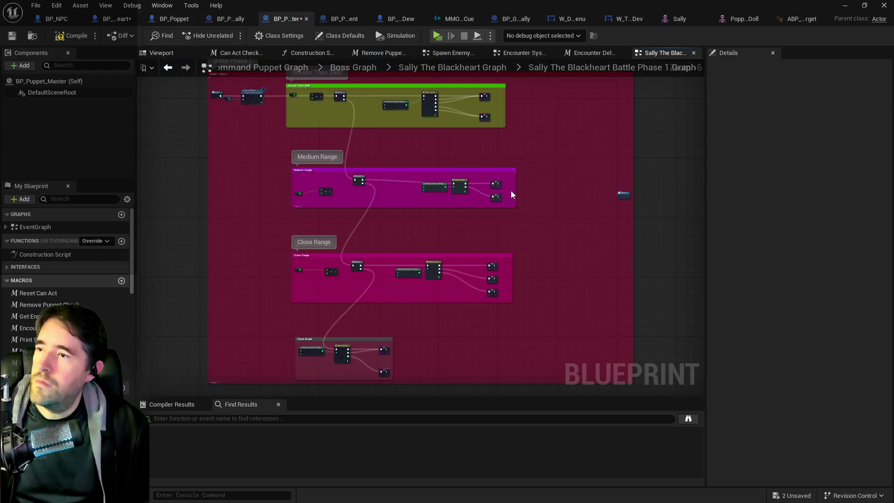
scroll(212, 123, "up", 4)
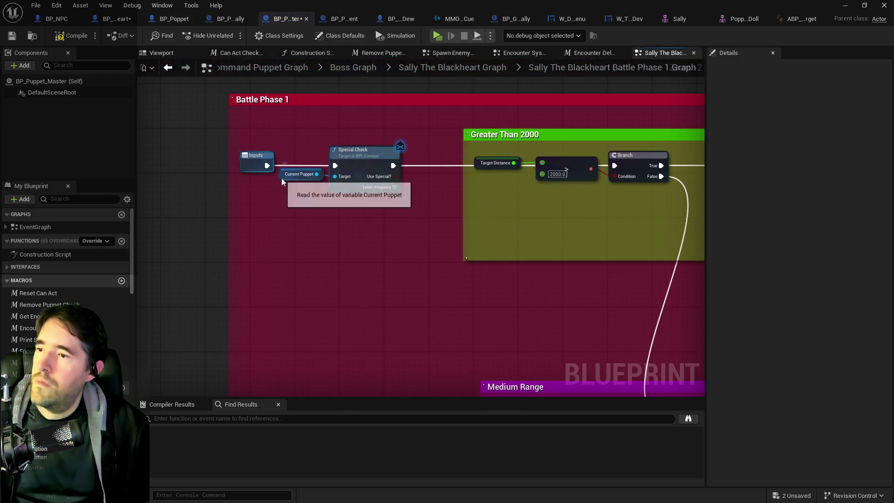
- Inspect Current Puppet in Battle Phase 1, then go back via Boss Graph to Sally The Blackheart Graph
left_click(282, 176)
left_click(361, 69)
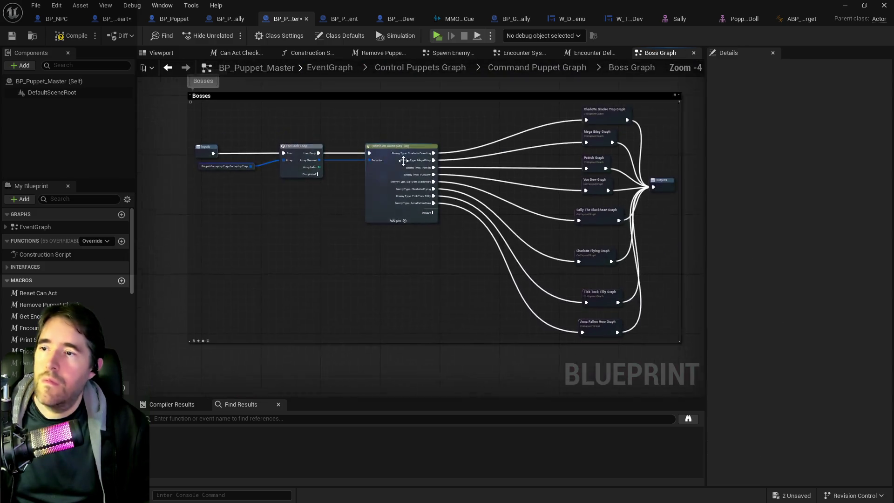
scroll(540, 161, "up", 3)
scroll(540, 161, "down", 2)
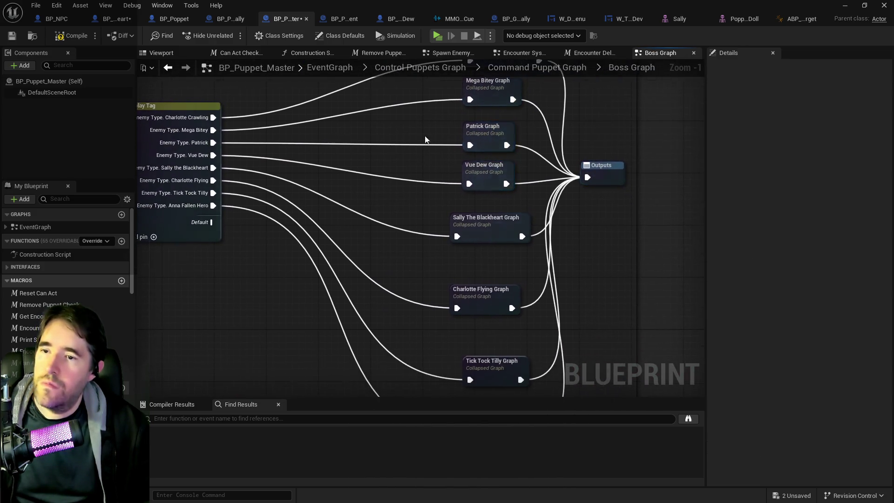
double_click(487, 226)
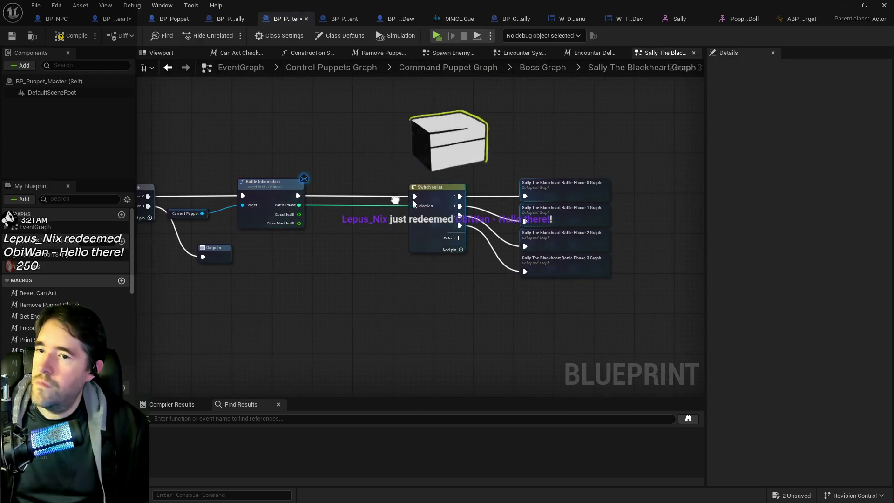
- Open Battle Phase 2, inspect its Current Puppet variable, and bring up YouTube Studio
double_click(571, 235)
scroll(510, 225, "up", 4)
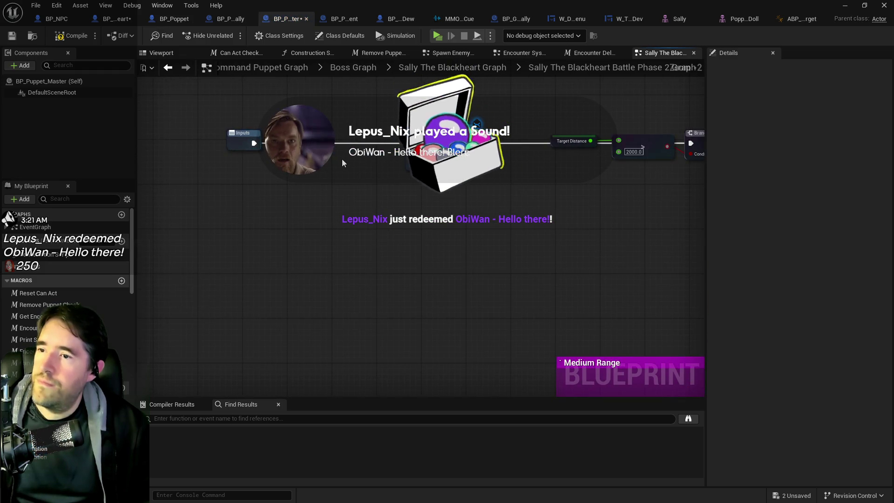
left_click(345, 160)
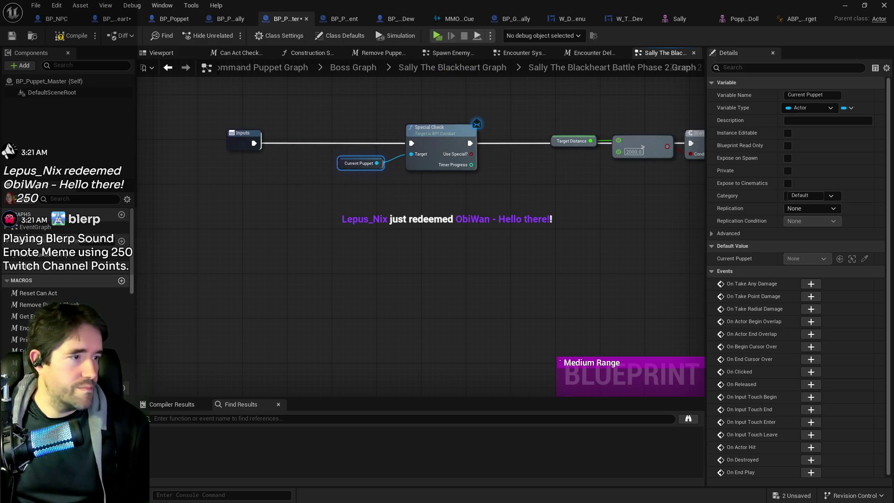
key("alt+Tab")
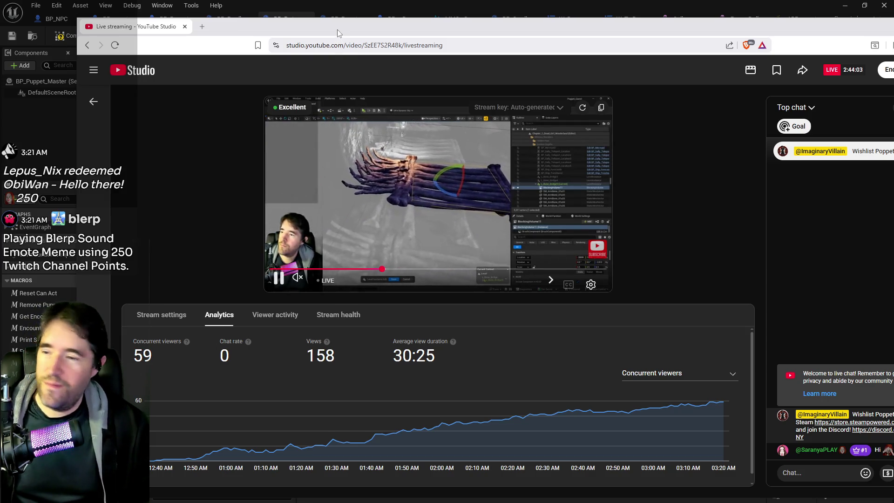
- Move the YouTube Studio browser aside and return to the Unreal editor
mouse_move(337, 29)
left_mouse_down()
mouse_move(642, 68)
mouse_move(499, 37)
left_mouse_up()
key("alt+Tab")
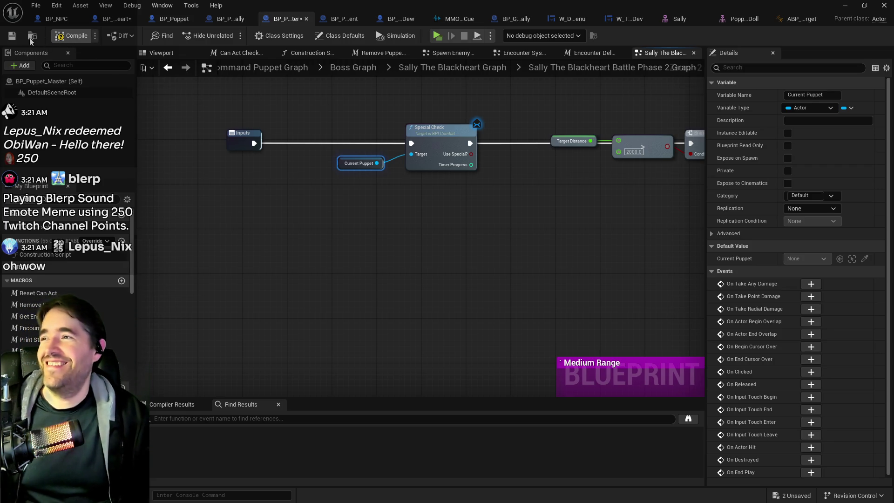
- Save BP_Puppet_Master and pan through the rest of the Phase 2 logic
left_click(12, 36)
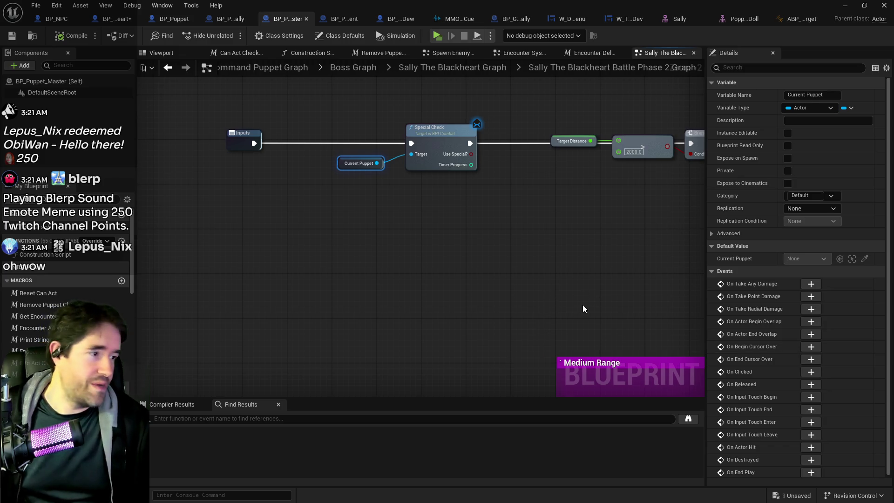
scroll(364, 253, "down", 3)
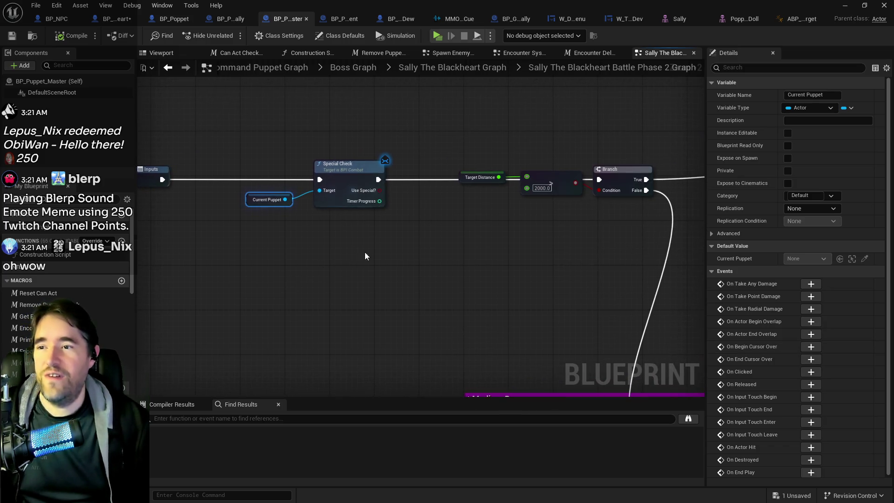
scroll(438, 229, "down", 1)
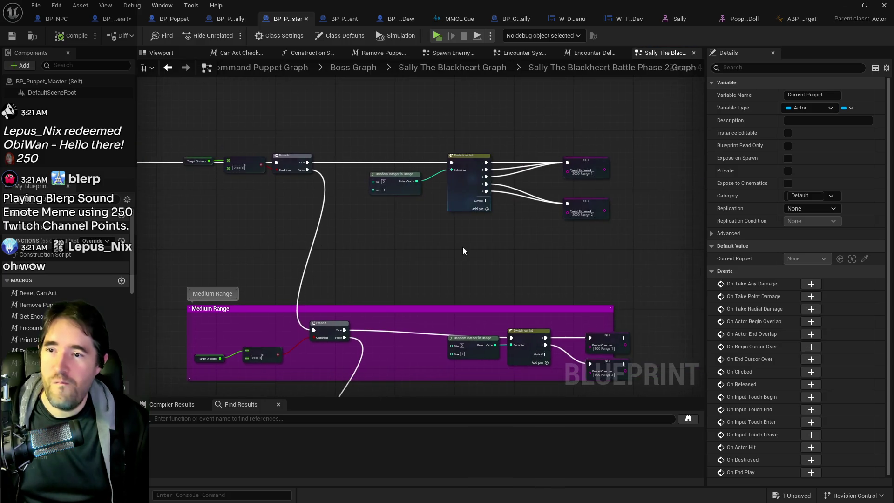
left_click_drag(462, 251, 520, 231)
scroll(451, 246, "down", 2)
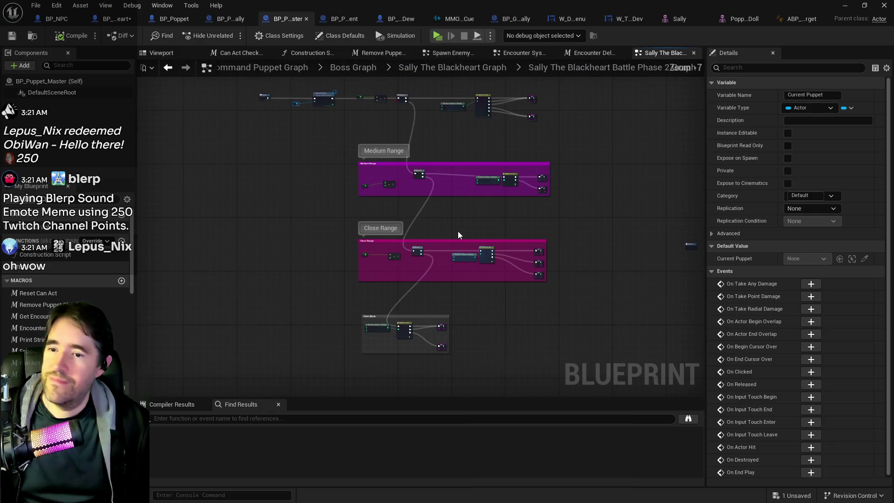
- Reopen Battle Phase 2 and shift the Inputs, Current Puppet and Special Check nodes left
left_click(413, 71)
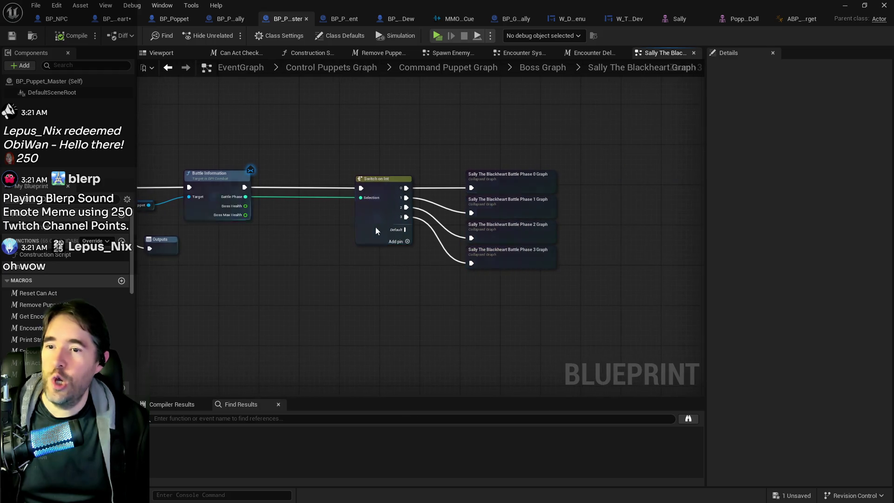
double_click(497, 239)
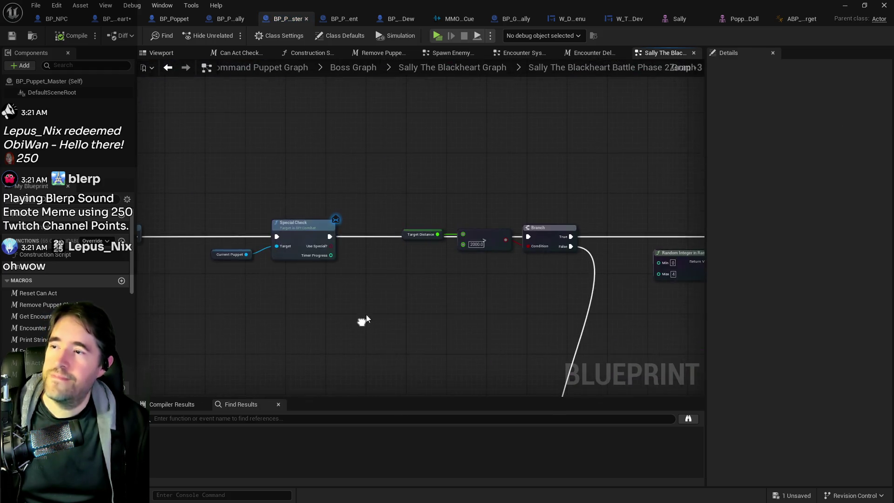
left_click_drag(283, 199, 522, 261)
left_click_drag(493, 227, 359, 230)
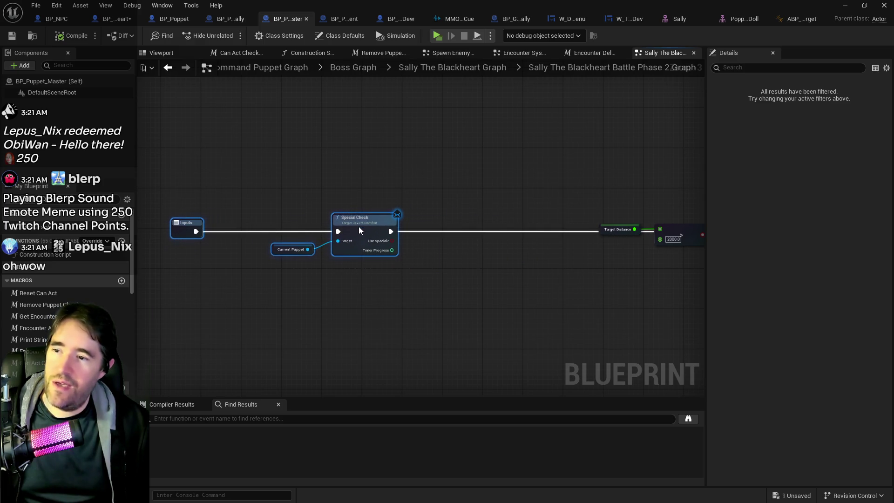
left_click(336, 250)
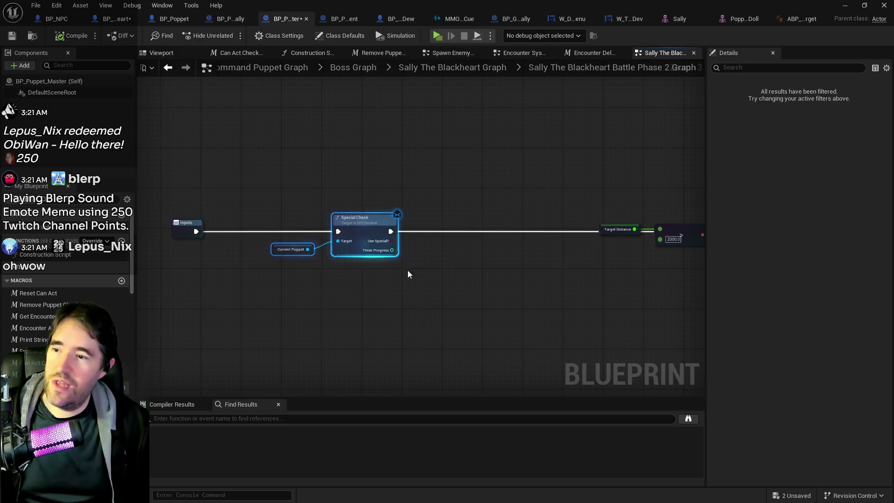
- Duplicate the Current Puppet node and add a Special Check 2 call from it
left_click(275, 249)
left_click(275, 250)
key("ctrl+c")
key("ctrl+v")
mouse_move(463, 249)
left_mouse_down()
mouse_move(482, 254)
mouse_move(484, 226)
left_mouse_up()
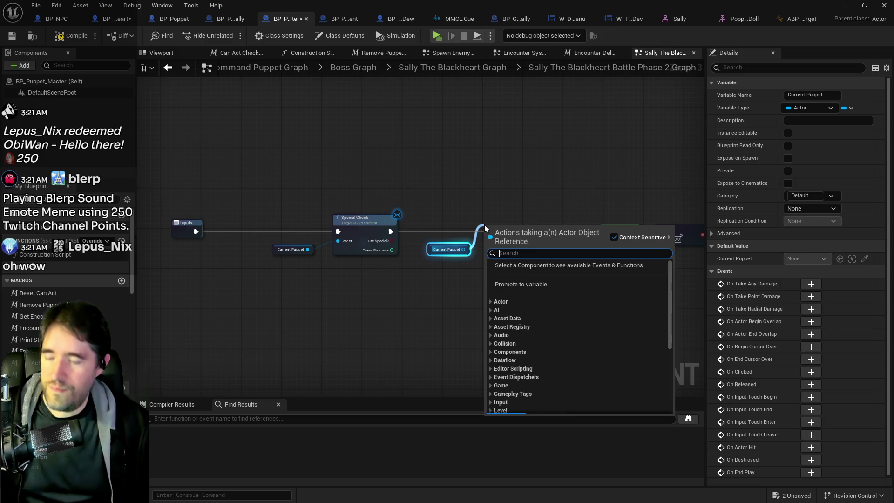
type("special c")
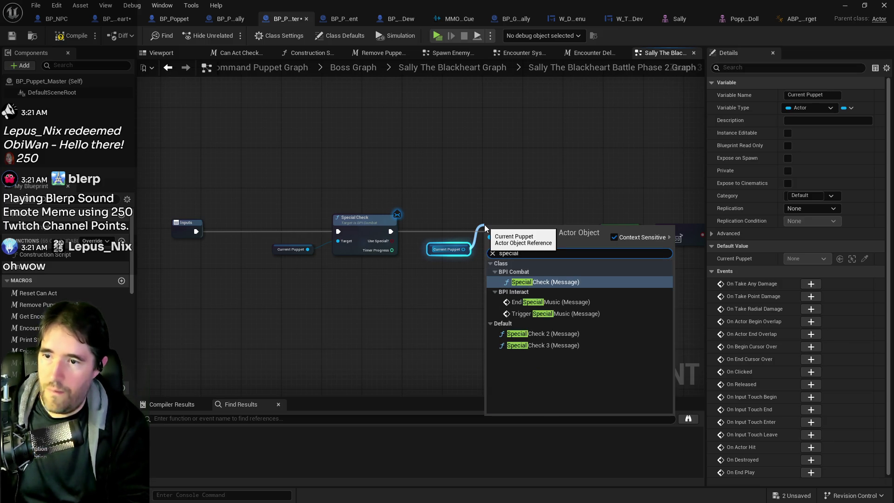
type("hc")
key("BackSpace")
key("BackSpace")
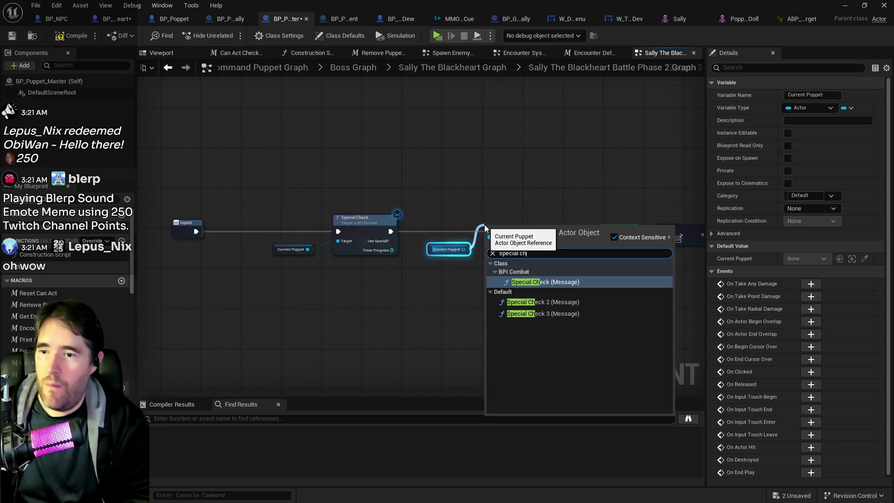
left_click(542, 302)
left_click_drag(528, 222, 521, 223)
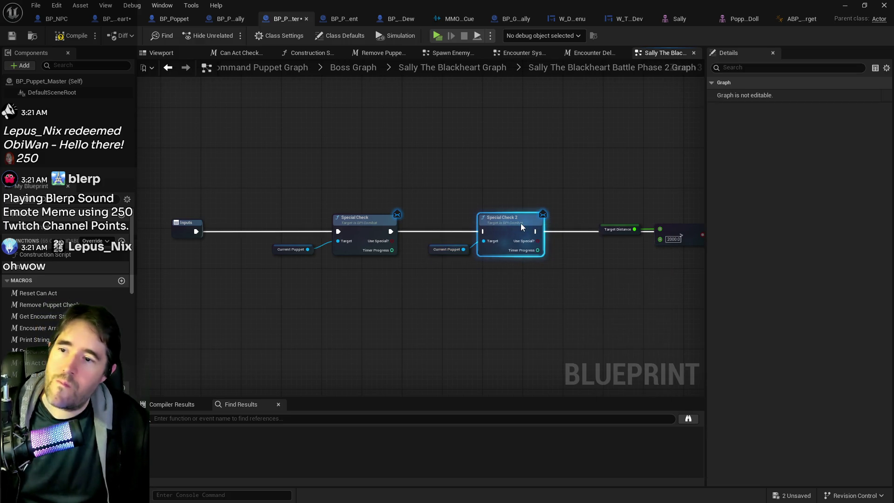
- Chain Special Check into Special Check 2 and on to the distance Branch
left_click(389, 235)
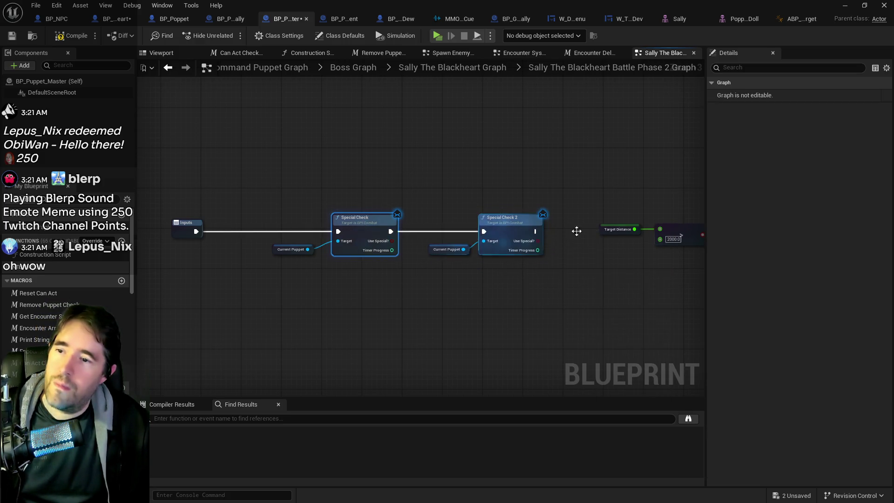
left_click_drag(576, 232, 414, 235)
mouse_move(332, 219)
left_mouse_down()
mouse_move(408, 208)
mouse_move(520, 218)
mouse_move(480, 220)
mouse_move(467, 244)
mouse_move(475, 239)
left_mouse_up()
left_click_drag(390, 239, 386, 240)
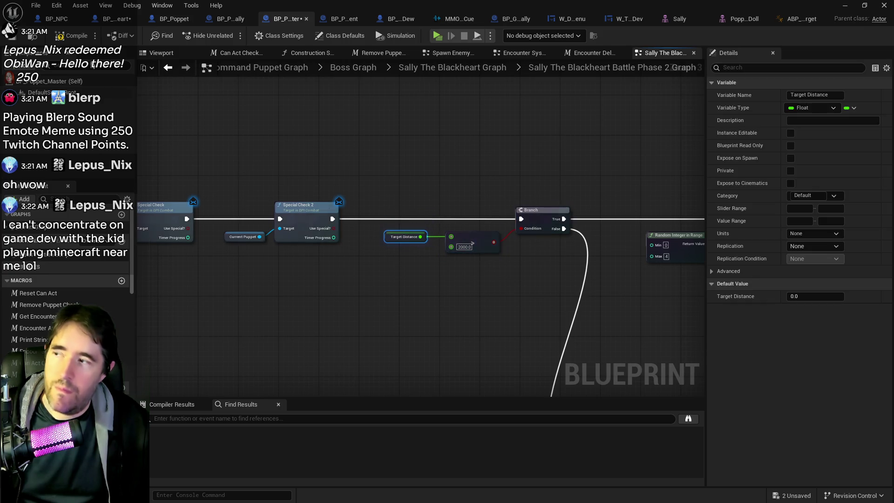
- Compile BP_Puppet_Master, saving it on compile
left_click(70, 36)
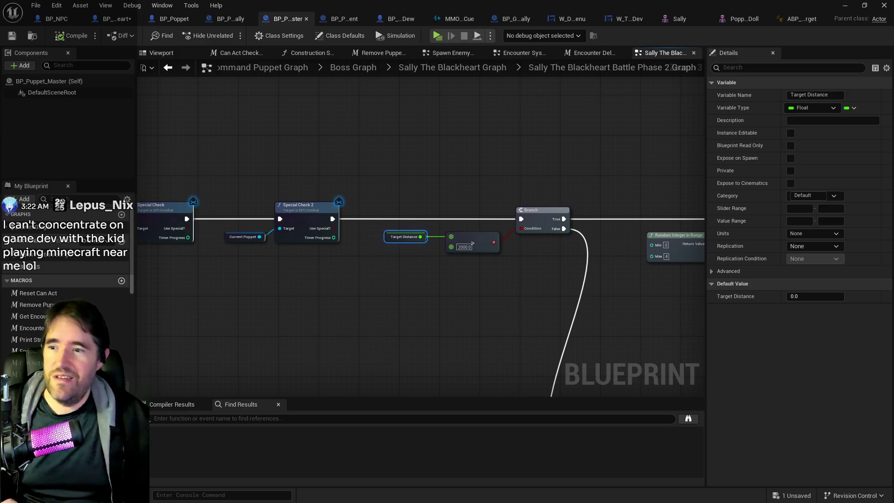
- Save BP_Sally_The_Blackheart and look over its whole event graph
left_click(117, 20)
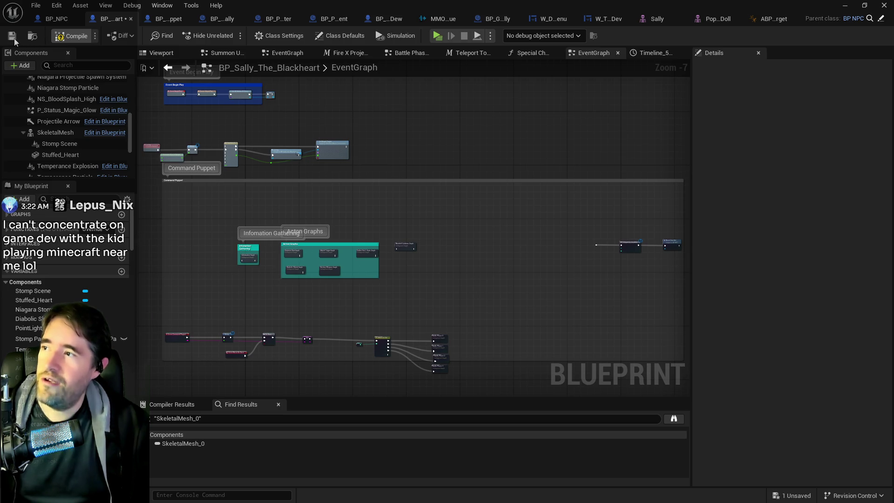
key("ctrl+s")
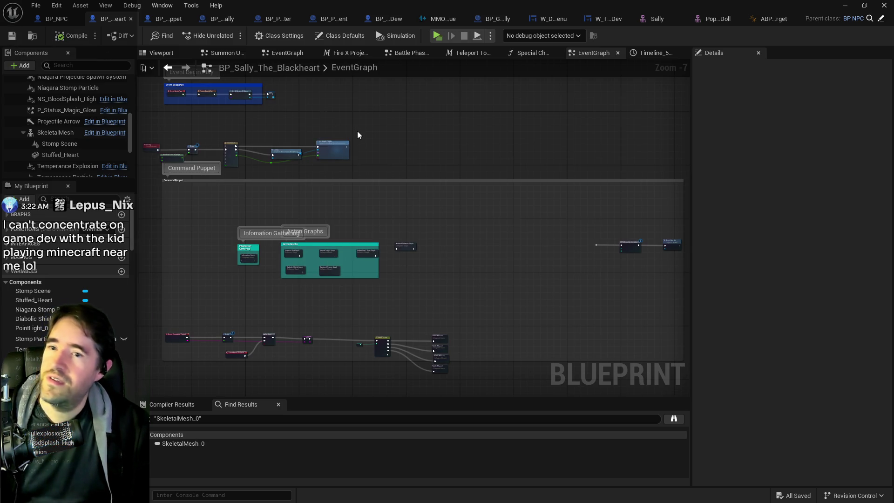
scroll(412, 145, "down", 2)
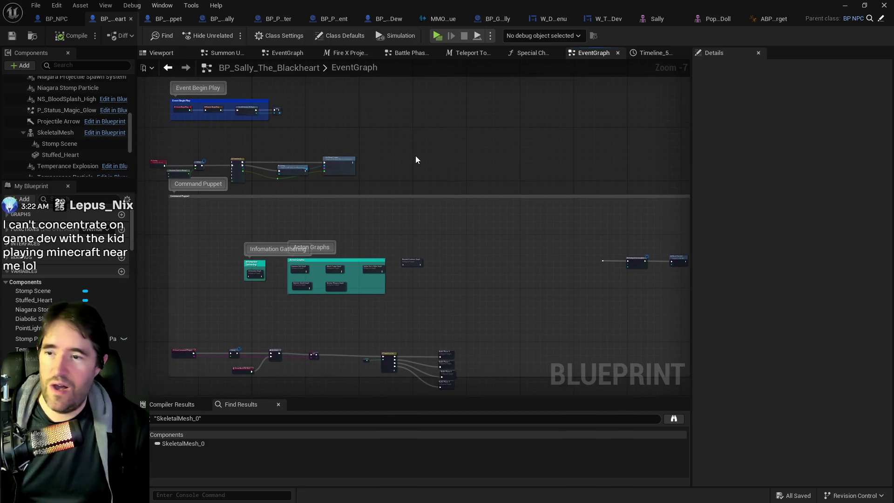
mouse_move(405, 170)
left_mouse_down()
mouse_move(401, 197)
mouse_move(441, 315)
mouse_move(449, 229)
left_mouse_up()
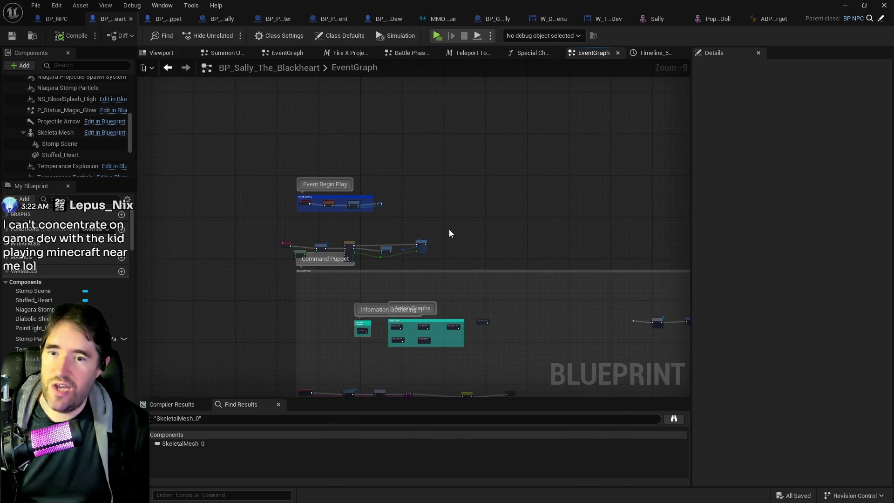
scroll(401, 228, "up", 3)
scroll(404, 225, "up", 1)
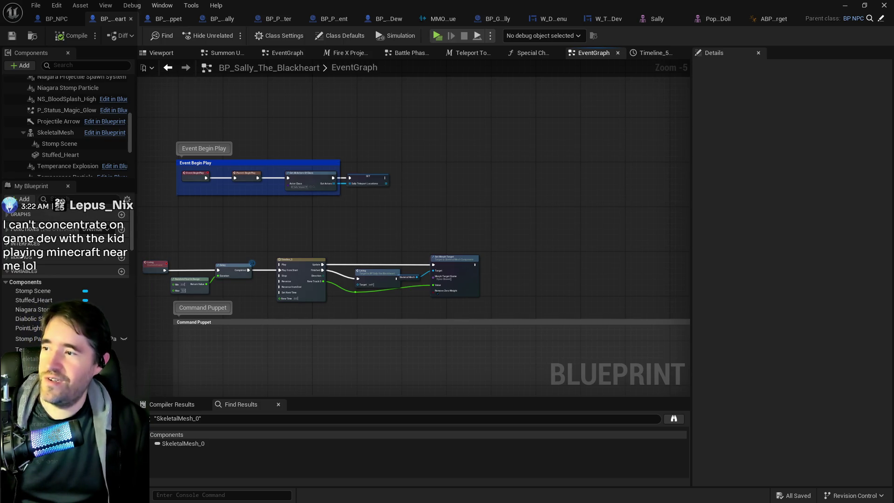
scroll(52, 192, "down", 10)
- Filter My Blueprint members by 'special' and open the Special Check 2 function
left_click(53, 195)
type("special")
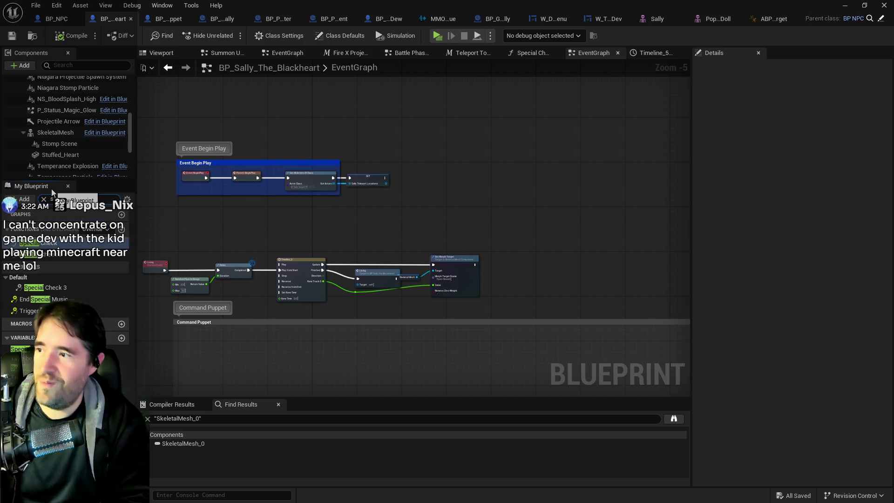
double_click(54, 258)
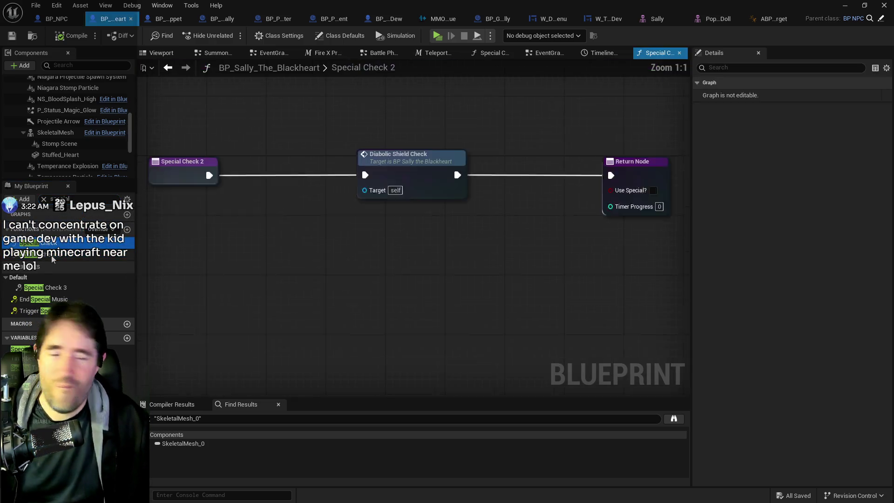
- Pan to the Special Check 2 entry node and open a floating Content Browser with Ctrl+Space
mouse_move(197, 257)
left_mouse_down()
mouse_move(425, 242)
mouse_move(340, 223)
mouse_move(293, 235)
left_mouse_up()
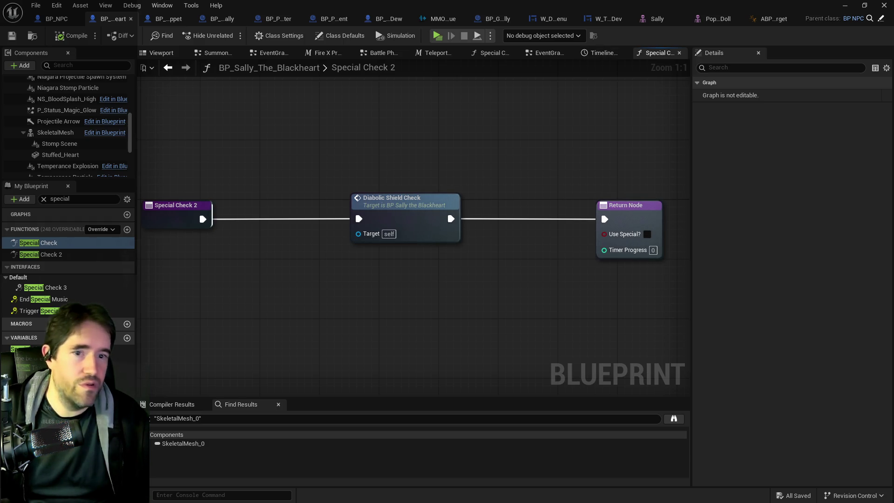
key("ctrl+space")
- Go to the Characters > Bosses > Patrick folder and open BP_Stitch_Patrick
scroll(334, 247, "down", 5)
scroll(333, 247, "up", 1)
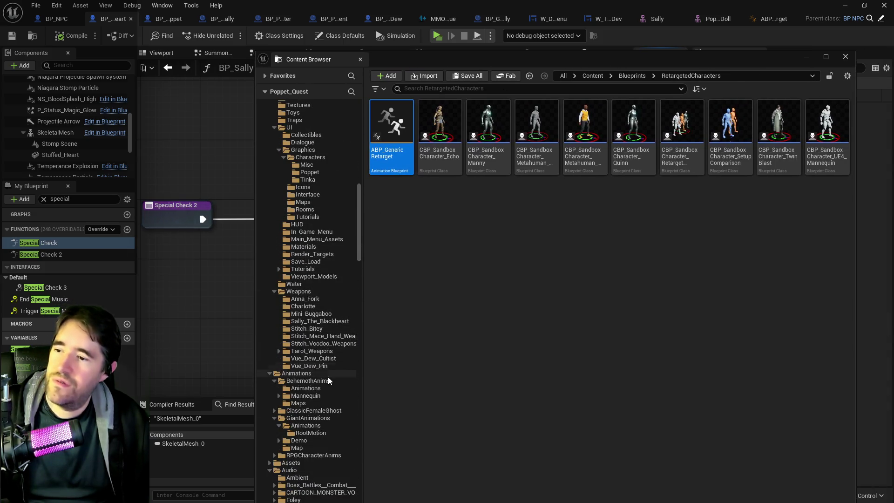
scroll(304, 309, "up", 20)
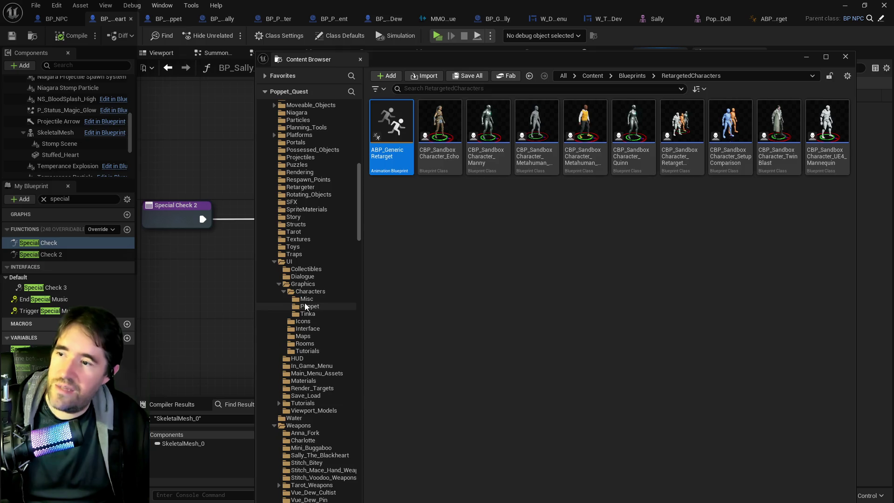
scroll(305, 279, "up", 10)
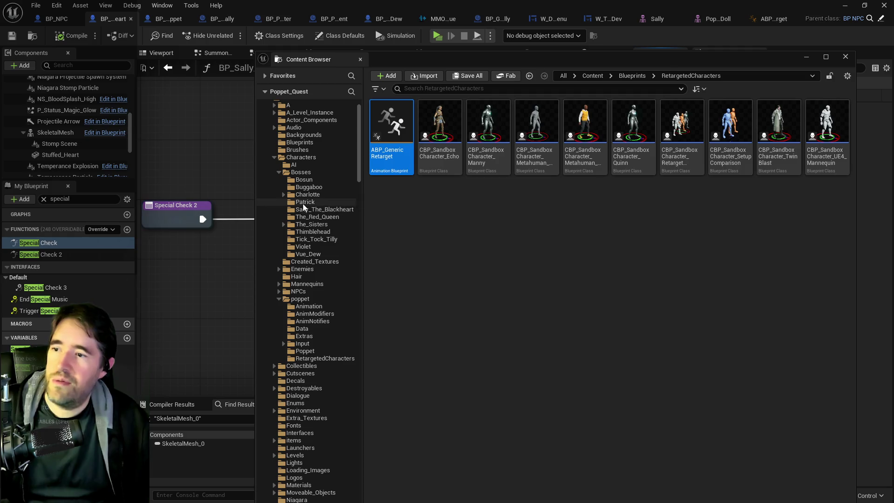
left_click(305, 202)
left_click(440, 139)
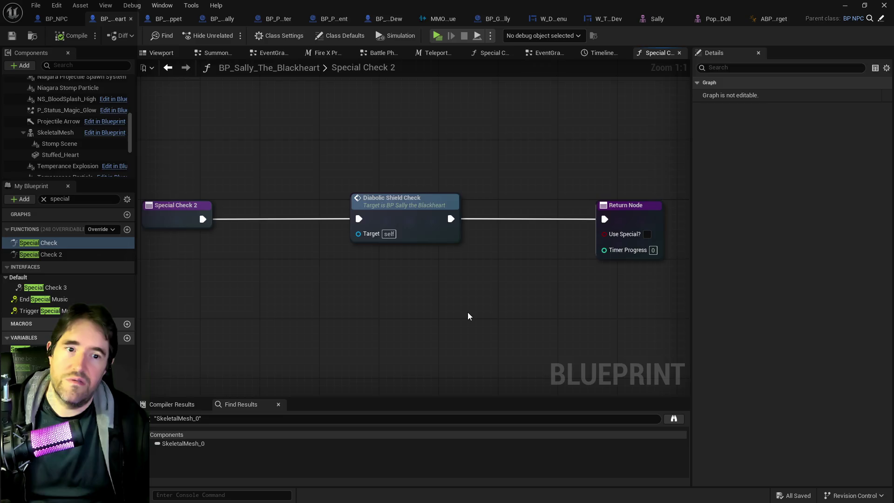
- Return to Patrick's full EventGraph and open the Summon Annie Army macro
scroll(469, 268, "down", 7)
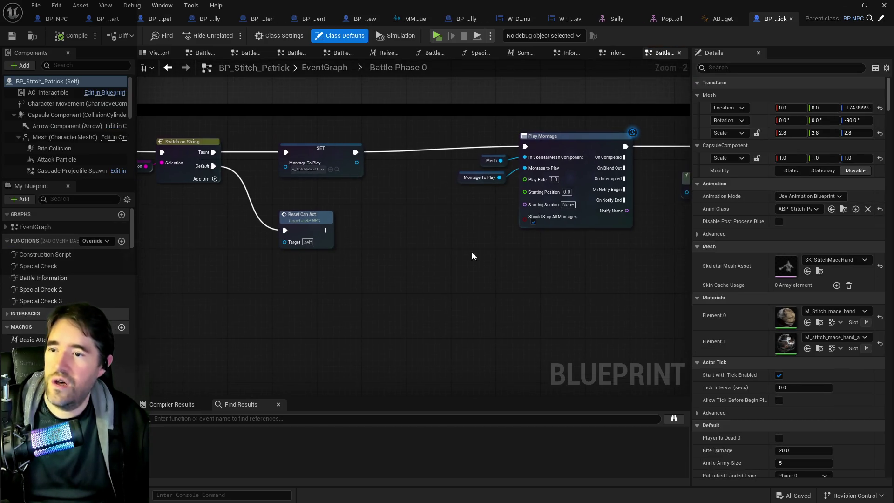
left_click(324, 67)
scroll(381, 220, "up", 6)
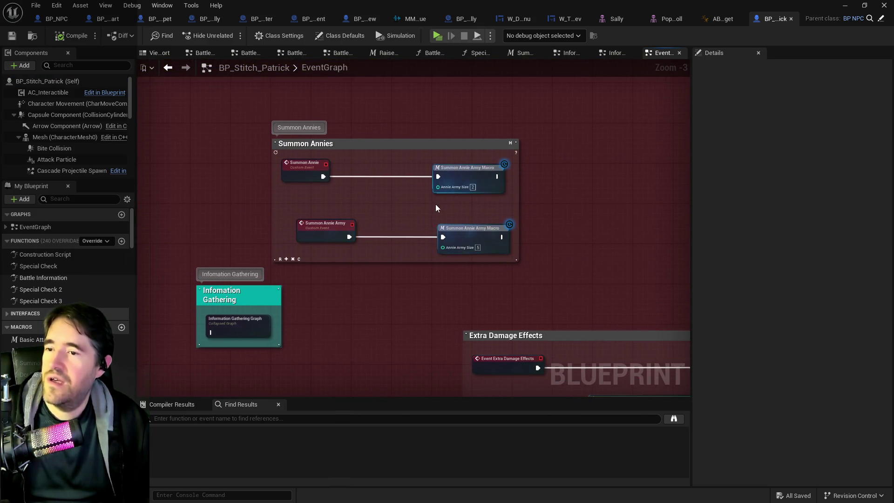
scroll(435, 204, "up", 1)
scroll(353, 229, "down", 2)
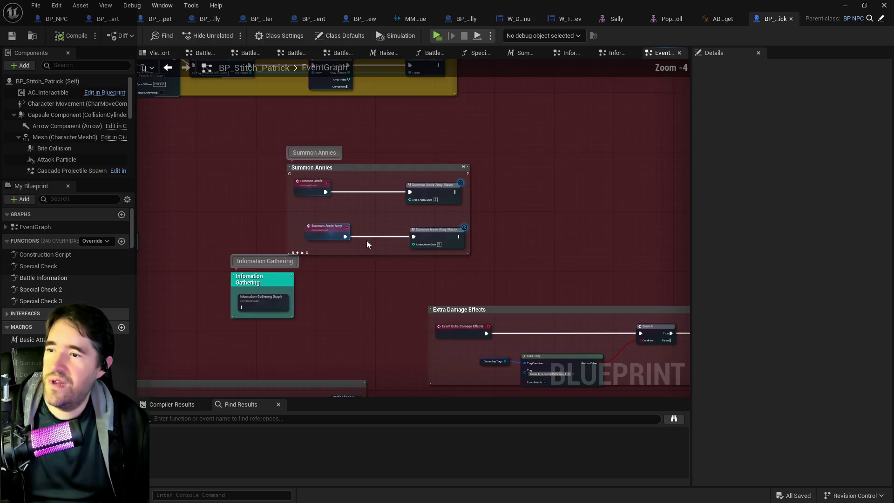
double_click(425, 189)
- Inspect the macro's Play Montage, Spawn Sound, Delay, Branch and Sequence nodes, then close BP_Stitch_Patrick
left_click_drag(393, 241, 408, 200)
scroll(409, 200, "up", 4)
left_click_drag(373, 230, 421, 230)
scroll(421, 230, "up", 3)
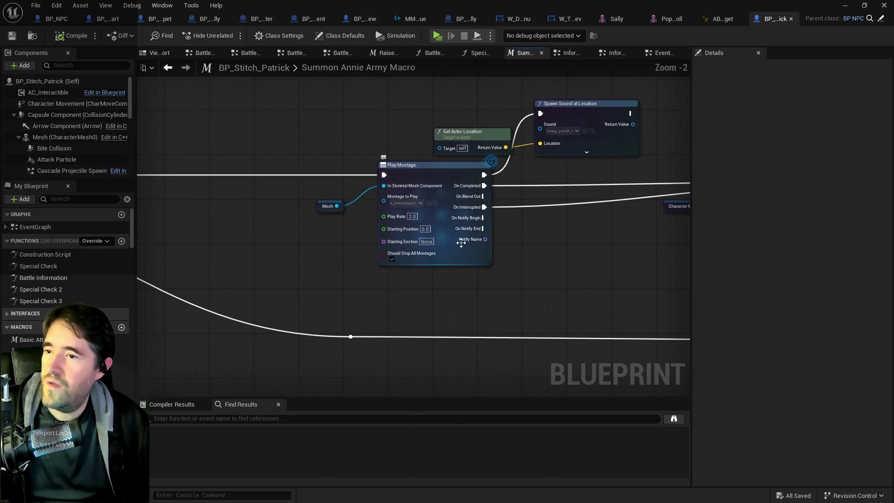
left_click_drag(534, 250, 302, 252)
scroll(354, 242, "down", 1)
scroll(266, 233, "down", 3)
scroll(267, 233, "up", 3)
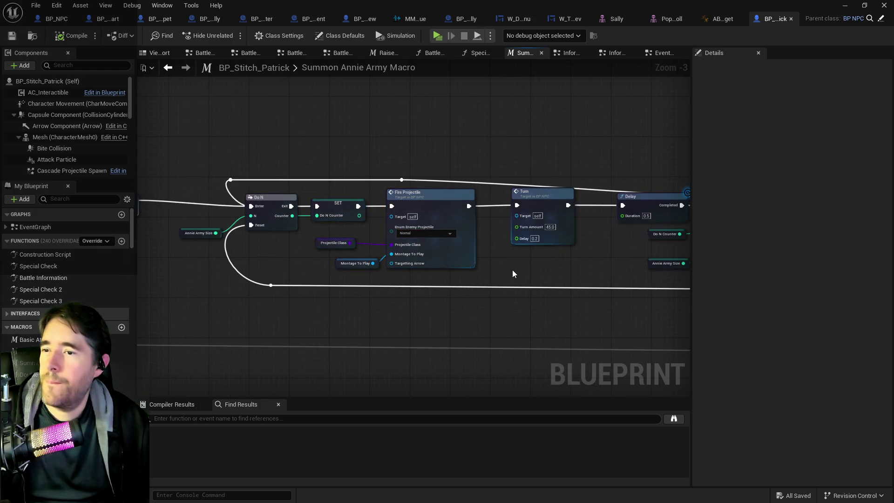
scroll(336, 262, "up", 2)
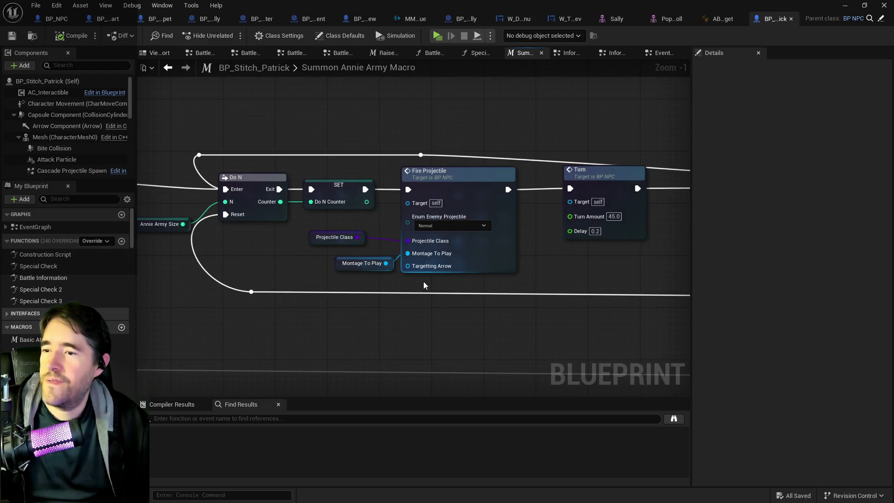
scroll(424, 281, "down", 3)
left_click_drag(319, 276, 324, 260)
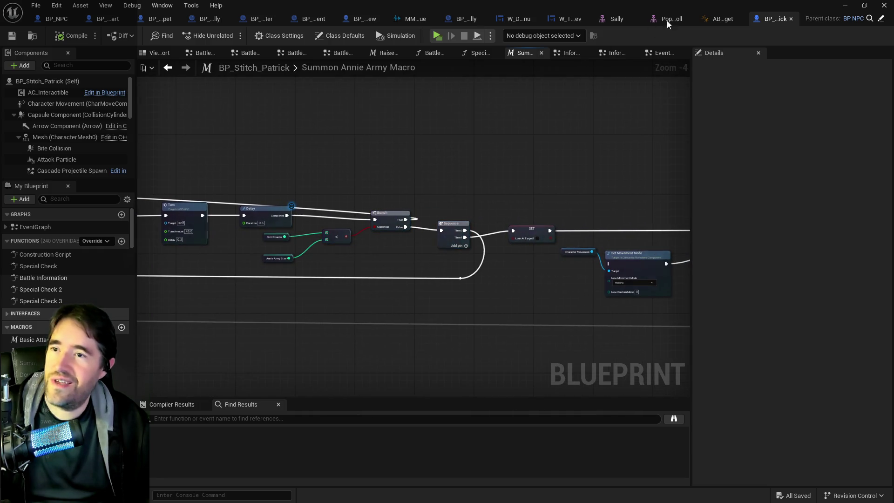
left_click(790, 18)
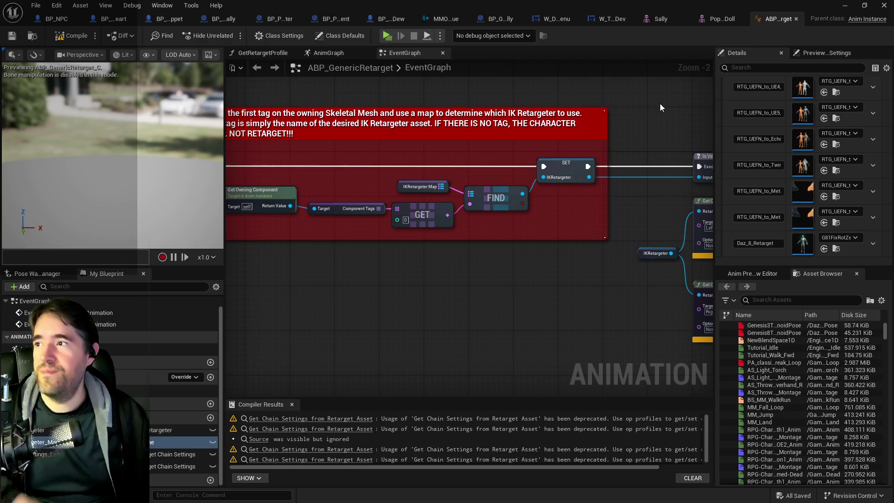
- Close the ABP_GenericRetarget, Poppet_Doll and Sally editor tabs, then bring up BP_Vue_Dew
middle_click(766, 23)
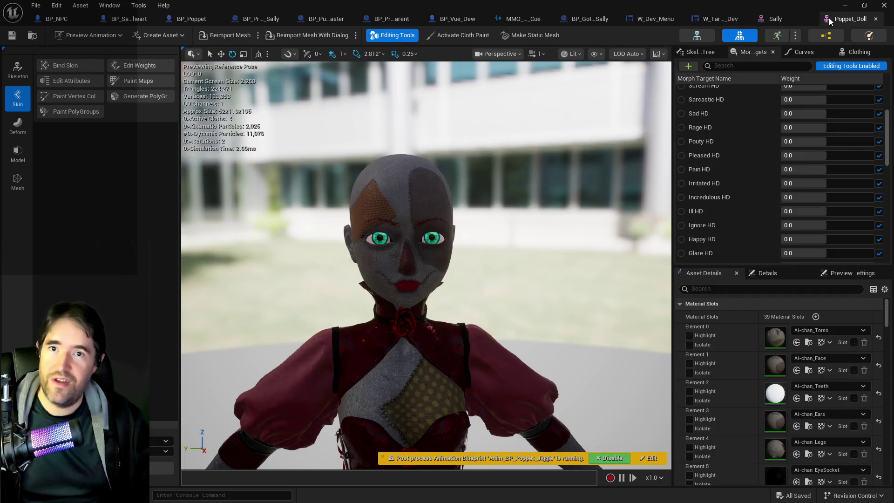
middle_click(830, 21)
middle_click(833, 20)
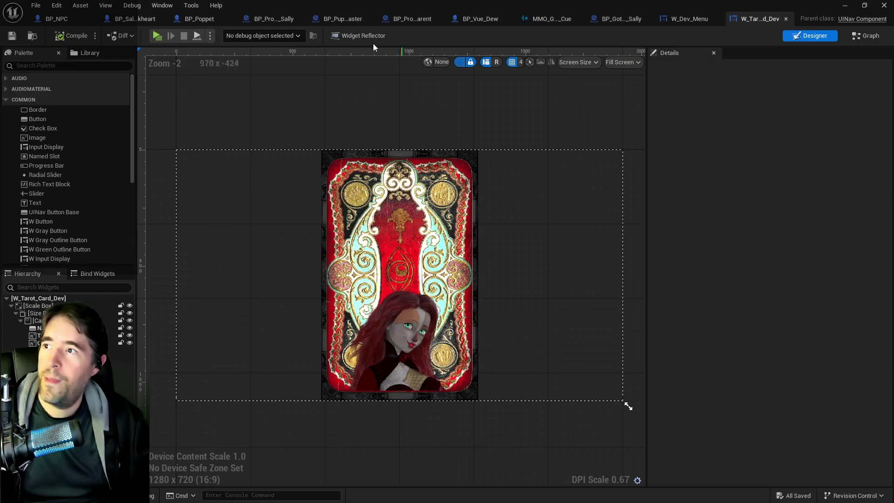
left_click(198, 20)
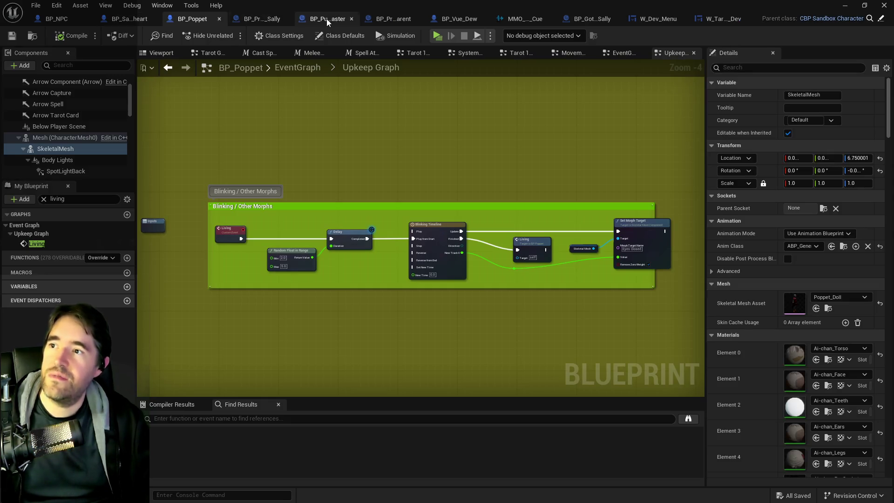
left_click(460, 17)
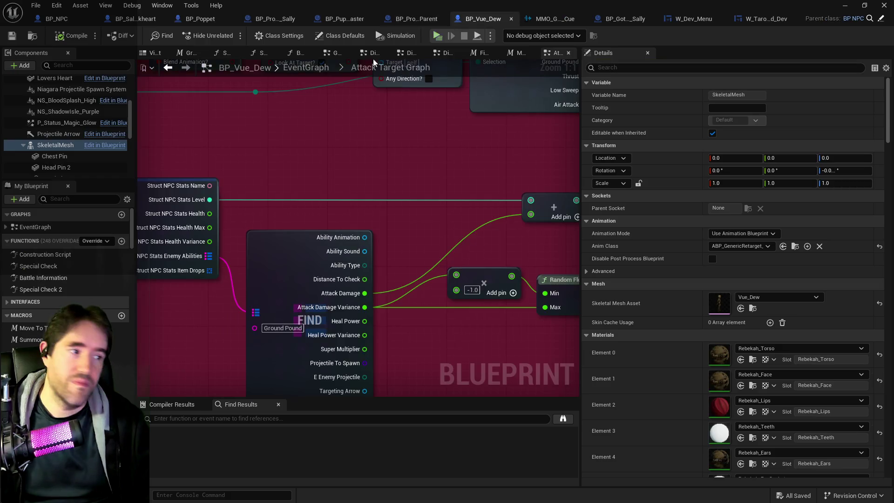
- Go up to BP_Vue_Dew's EventGraph and open its Special Check 2 function
left_click_drag(233, 129, 314, 85)
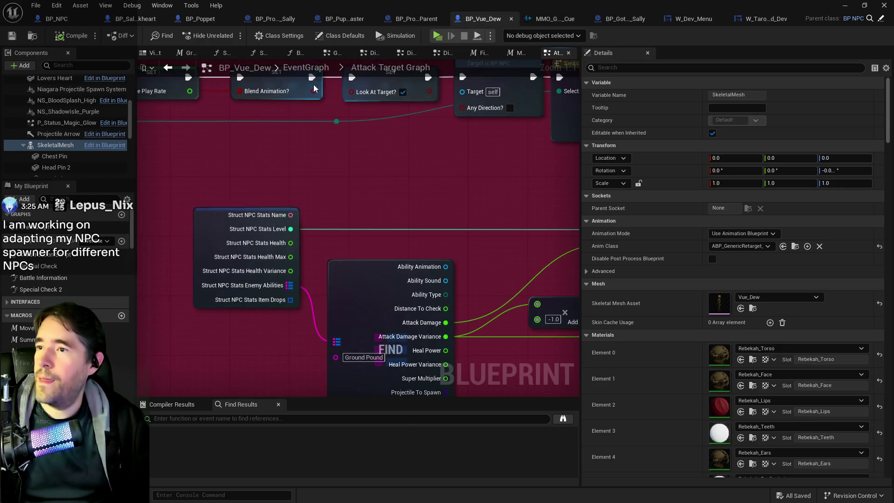
left_click(306, 67)
scroll(345, 159, "up", 4)
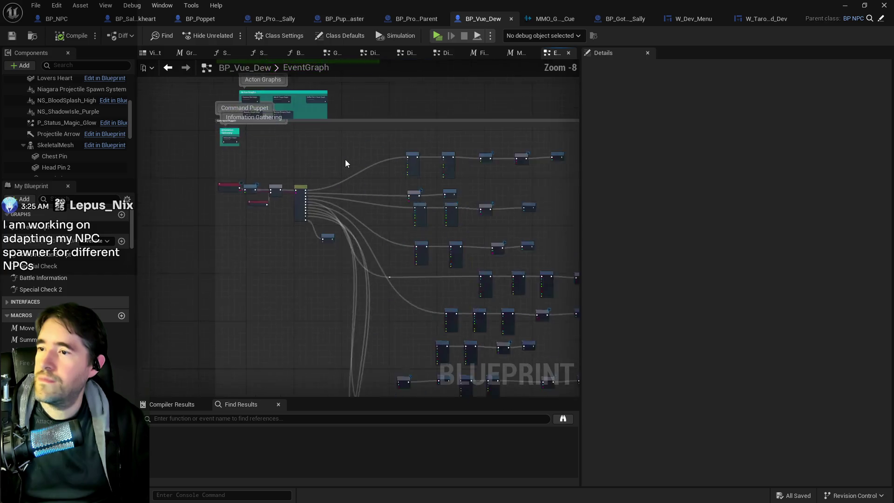
scroll(345, 159, "up", 2)
left_click_drag(325, 202, 464, 213)
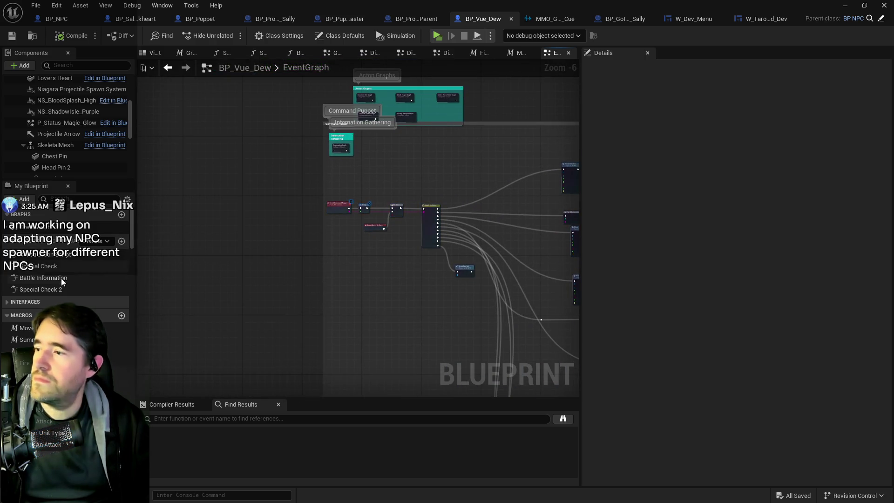
double_click(54, 288)
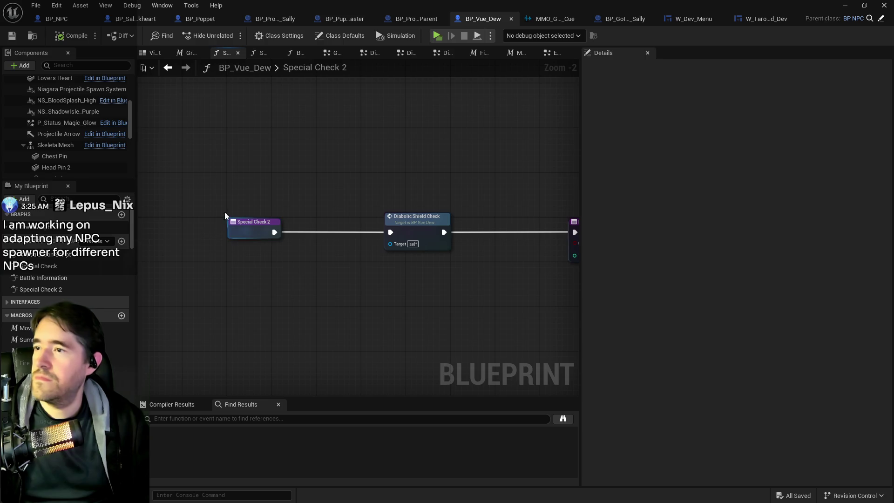
right_click(340, 170)
- Open Vue Dew's Special Check function, nudge its Return Node, and marquee-select most of its nodes
double_click(45, 266)
scroll(281, 223, "up", 4)
mouse_move(291, 248)
left_mouse_down()
mouse_move(448, 256)
mouse_move(444, 272)
mouse_move(349, 258)
mouse_move(255, 274)
mouse_move(340, 261)
mouse_move(427, 278)
left_mouse_up()
left_click_drag(530, 208, 540, 193)
scroll(422, 269, "down", 4)
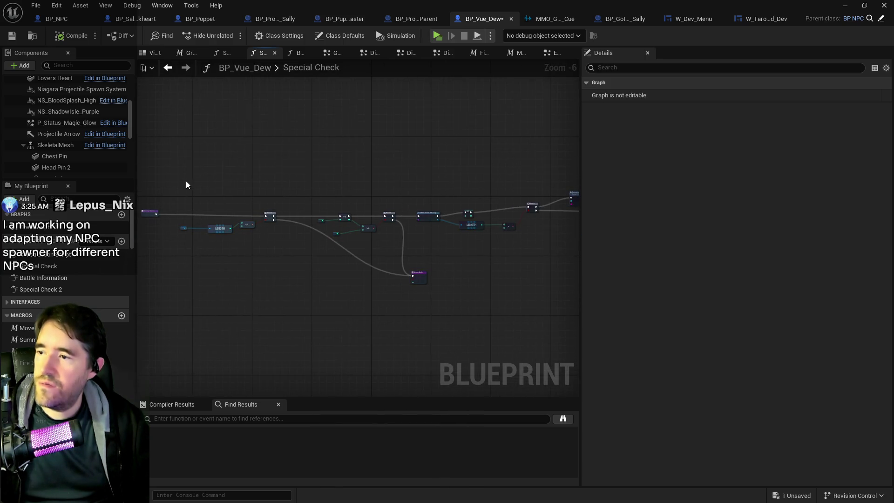
scroll(310, 210, "up", 3)
scroll(294, 312, "down", 3)
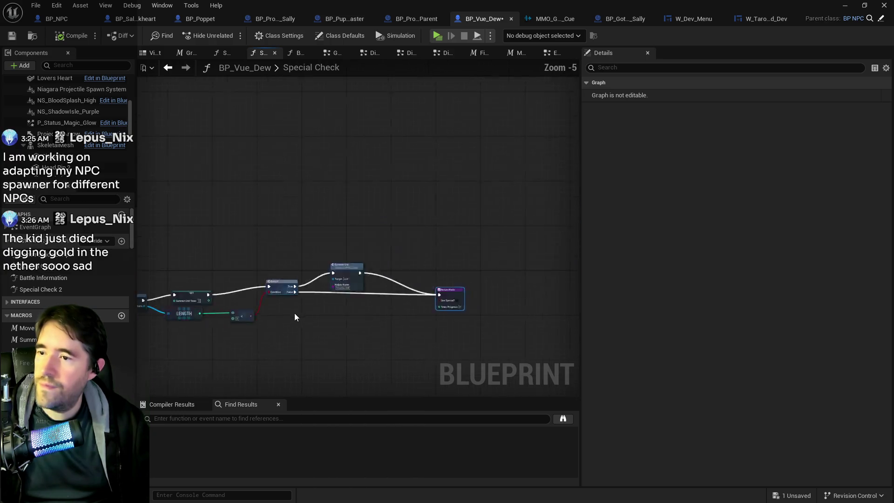
mouse_move(160, 155)
left_mouse_down()
mouse_move(529, 240)
mouse_move(529, 334)
mouse_move(521, 304)
left_mouse_up()
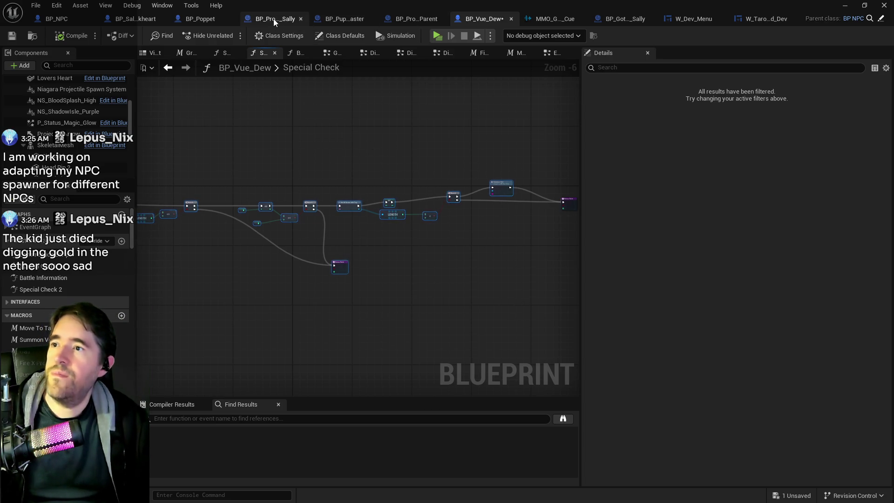
- Back in Sally's Special Check 2, clear the selection, reframe the graph and paste the copied Voodoo Doll nodes
left_click(135, 18)
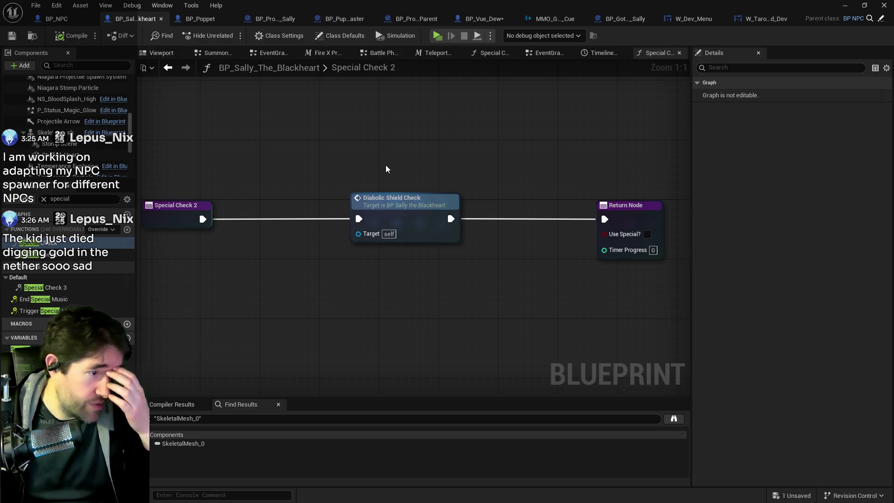
key("ctrl+a")
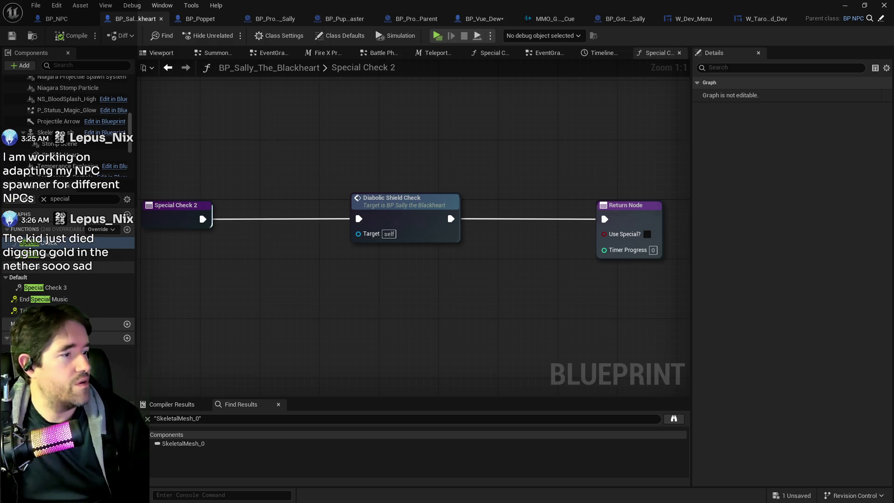
left_click(429, 269)
key("ctrl+a")
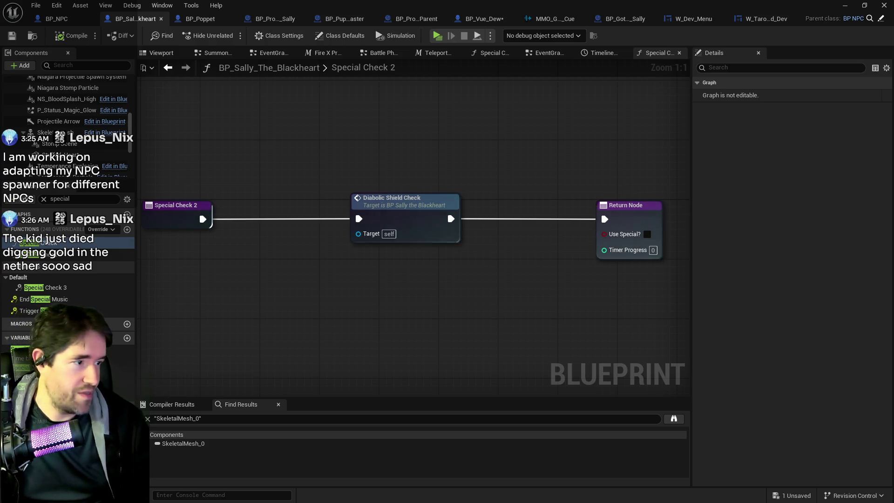
left_click(269, 229)
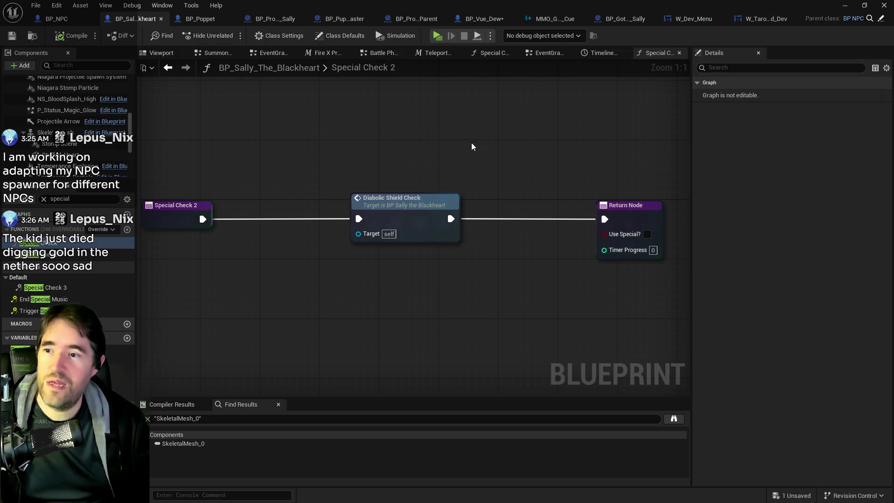
left_click_drag(470, 146, 549, 153)
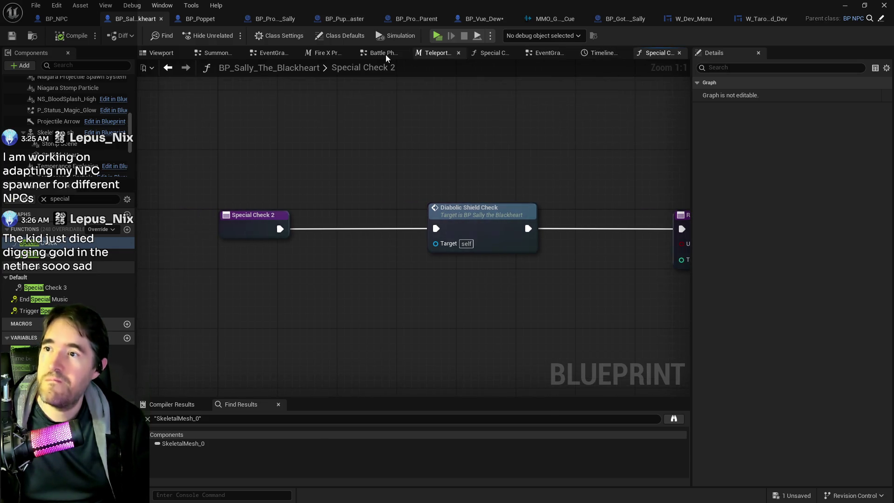
scroll(420, 176, "down", 2)
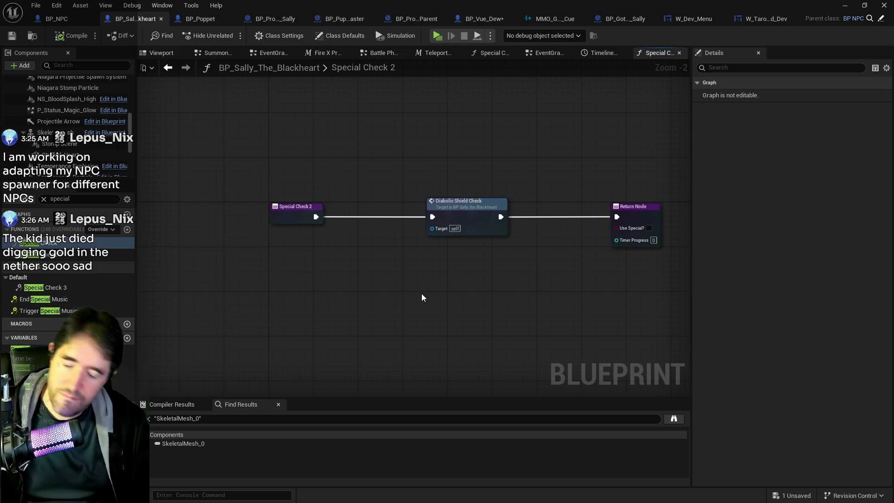
key("ctrl+v")
- Feed Special Check 2's entry exec into the pasted Branch, then view Vue Dew's Special Check for reference
mouse_move(300, 213)
left_mouse_down()
mouse_move(466, 180)
mouse_move(145, 188)
mouse_move(283, 251)
left_mouse_up()
left_click_drag(411, 273, 142, 285)
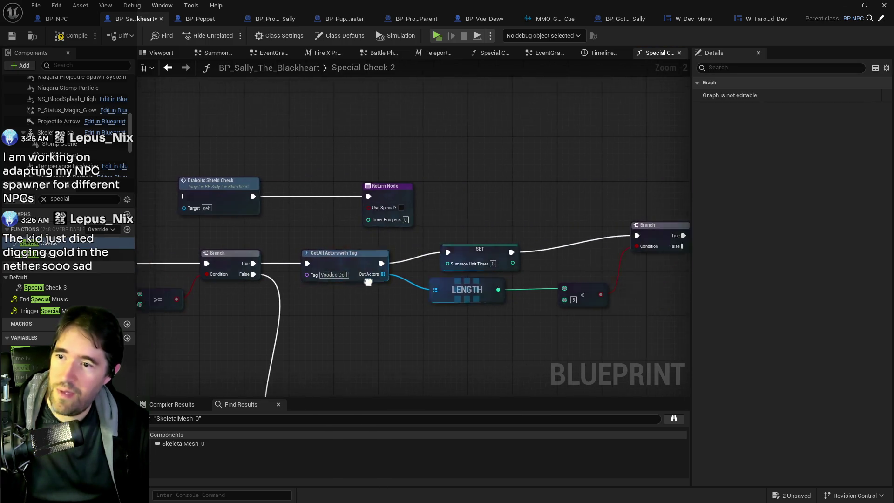
scroll(258, 223, "down", 2)
left_click_drag(253, 251, 338, 171)
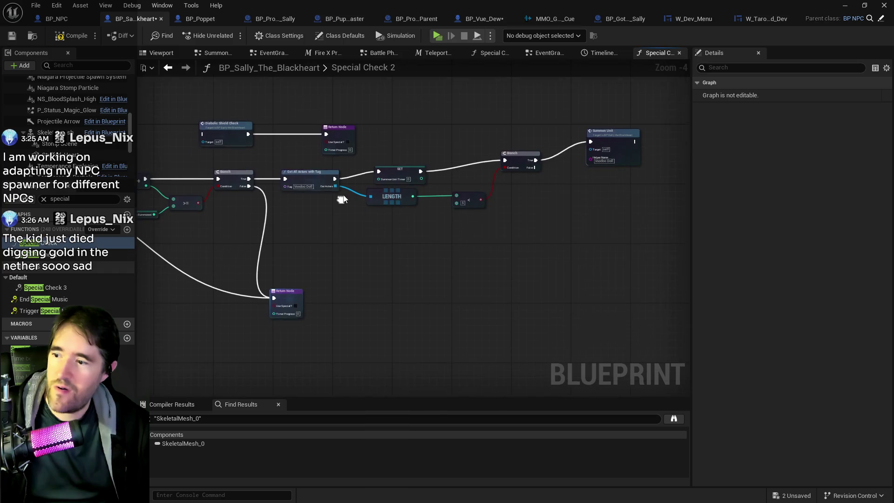
left_click_drag(307, 232, 292, 252)
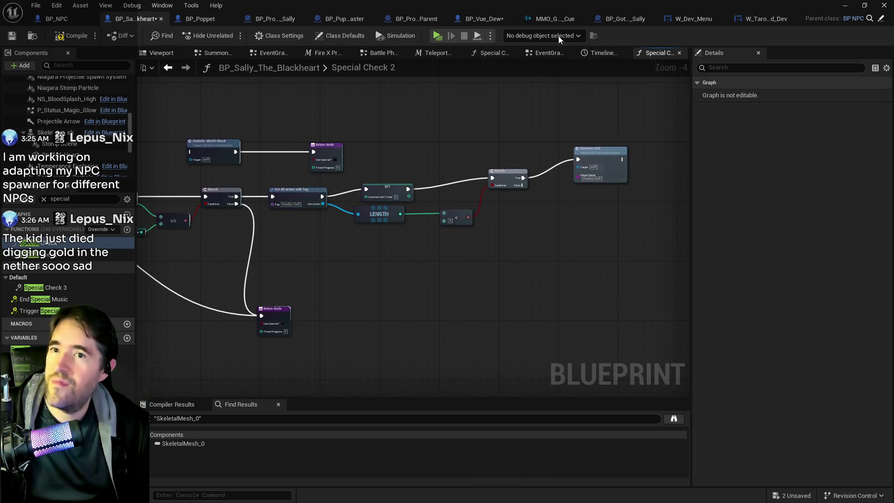
left_click(475, 20)
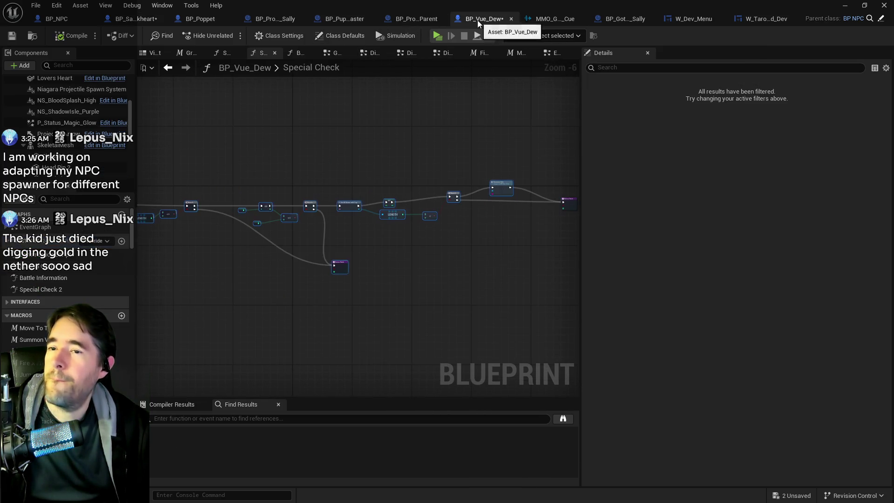
- Move Sally's Return Node beneath Summon Unit and connect Summon Unit's exec output to it
scroll(440, 218, "up", 1)
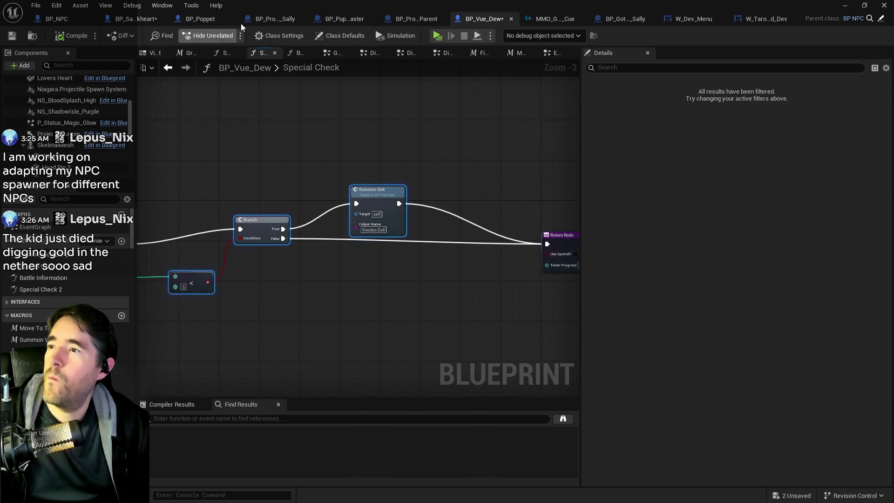
left_click(141, 18)
left_click_drag(580, 193, 480, 163)
mouse_move(326, 146)
left_mouse_down()
mouse_move(679, 184)
mouse_move(641, 186)
left_mouse_up()
left_click_drag(424, 186, 641, 188)
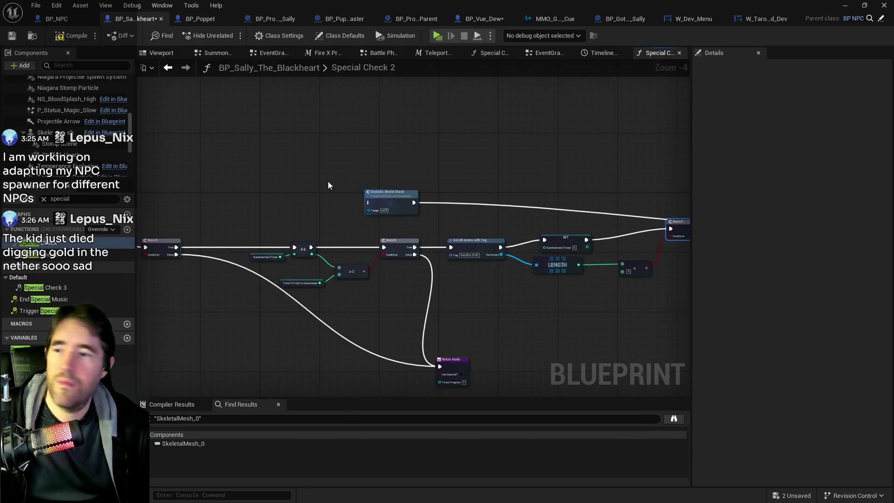
left_click(427, 217)
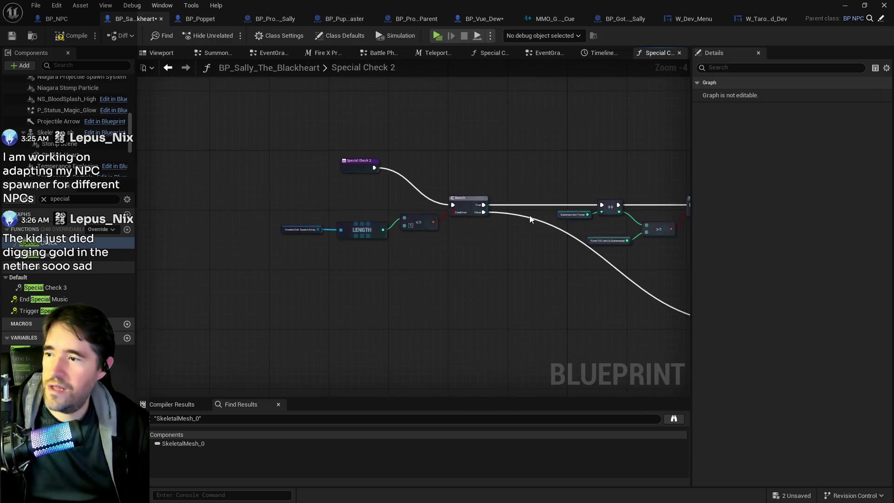
- Shift the entry node left, save Sally's blueprint, check the Voodoo Doll tag, and reopen the Content Browser
mouse_move(357, 164)
left_mouse_down()
mouse_move(217, 197)
mouse_move(233, 200)
left_mouse_up()
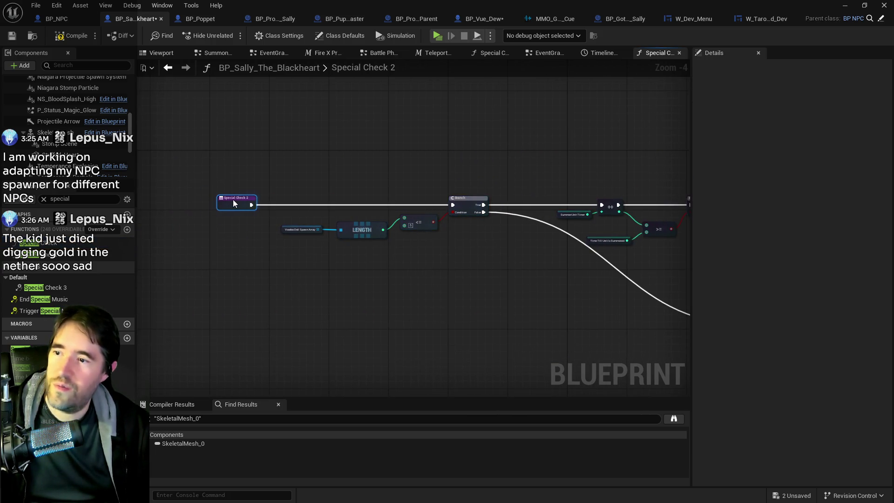
left_click(12, 36)
scroll(513, 266, "up", 5)
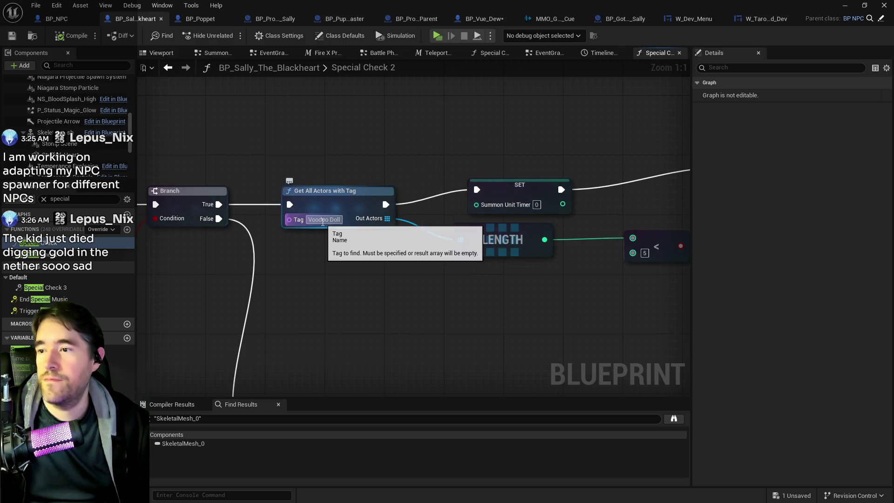
left_click(322, 222)
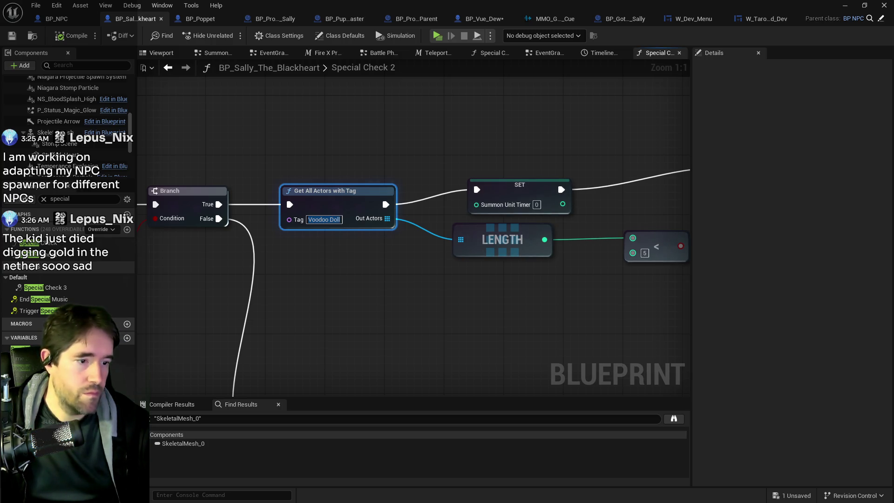
key("ctrl+space")
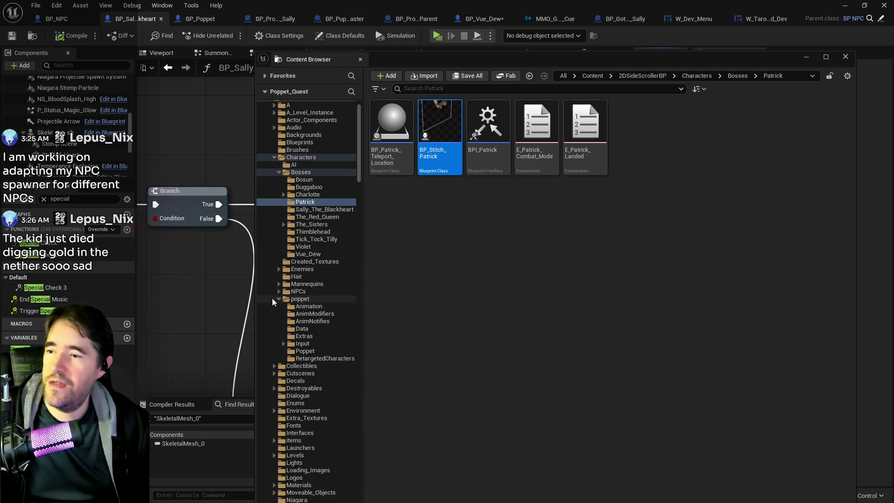
- Open BP_Cannon_Contraption from the Enemies > Hidden_Fear folder
left_click(278, 268)
left_click(303, 291)
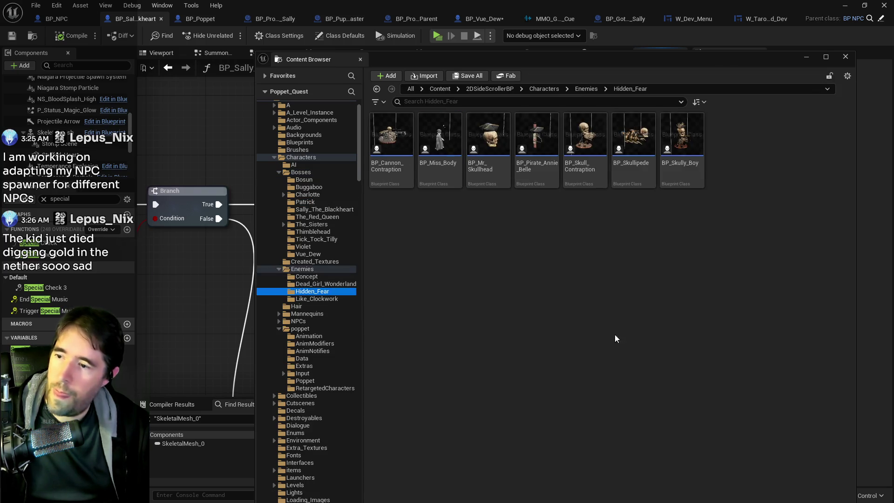
double_click(391, 135)
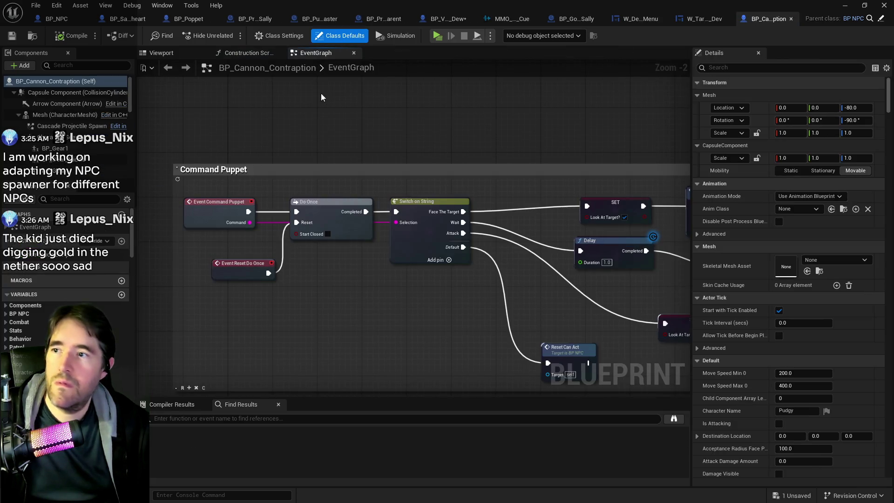
- Inspect the cannon model in the Viewport, then return to BP_Cannon_Contraption in the Content Browser
left_click(178, 56)
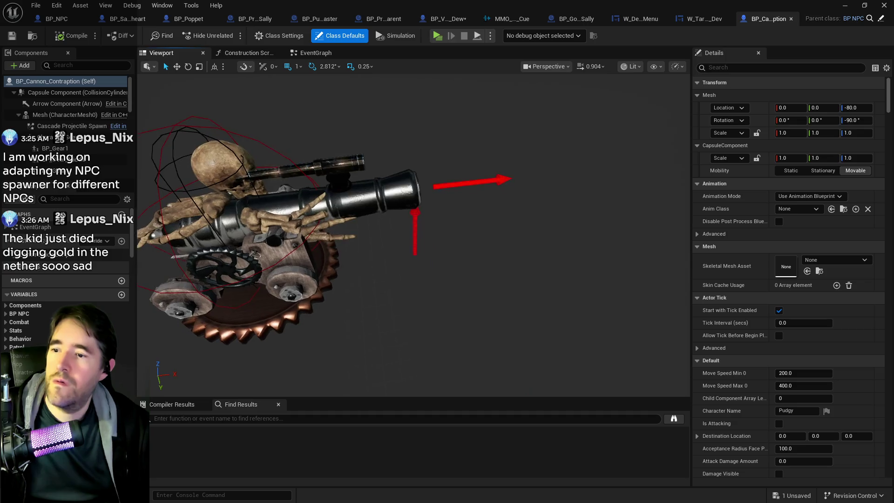
left_click_drag(413, 233, 730, 246)
mouse_move(312, 160)
left_mouse_down()
mouse_move(274, 161)
mouse_move(312, 159)
left_mouse_up()
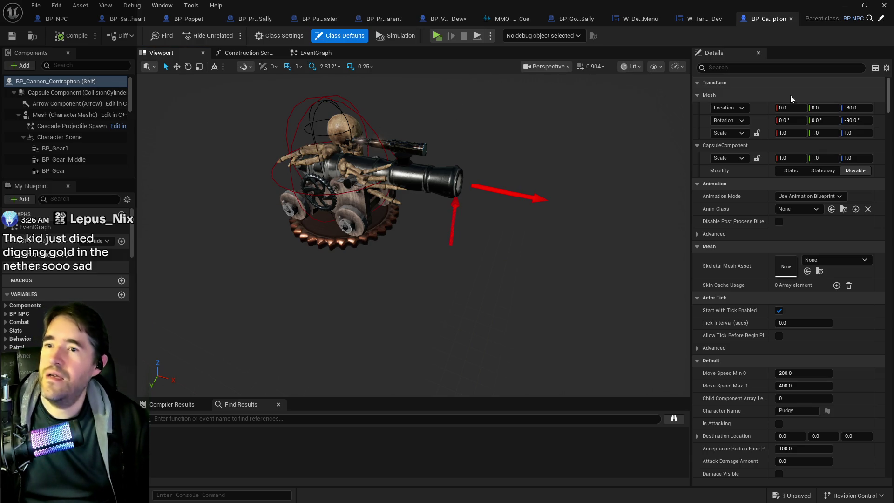
type("tag")
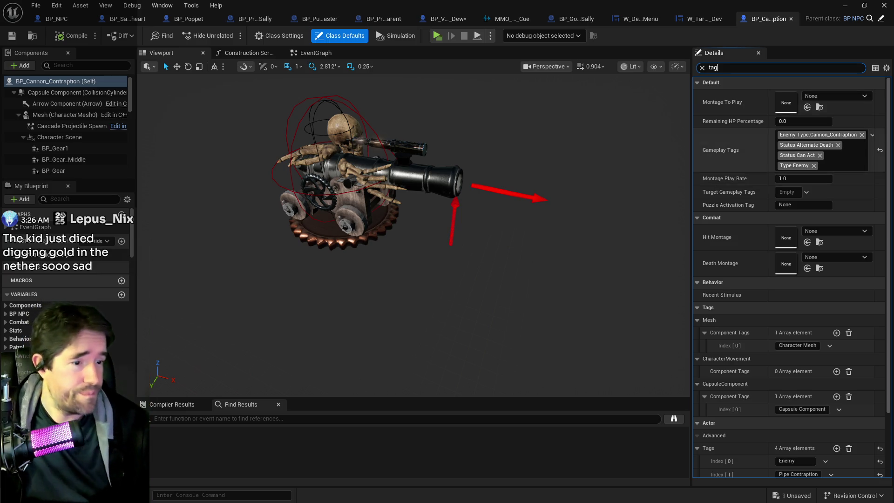
key("ctrl+b")
right_click(385, 139)
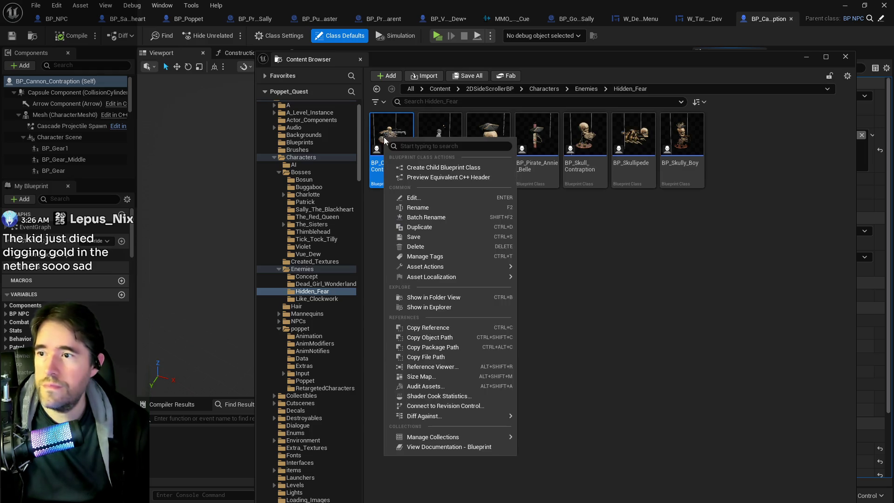
- Duplicate BP_Cannon_Contraption as BP_Sally_Cannon_Contraption, removing the trailing 1, and open it
left_click(419, 227)
type("BP_Sally_Car")
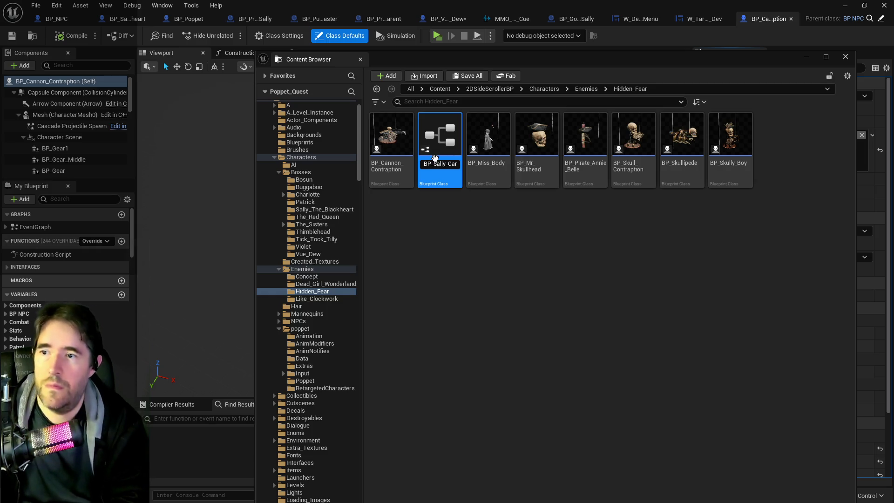
key("Return")
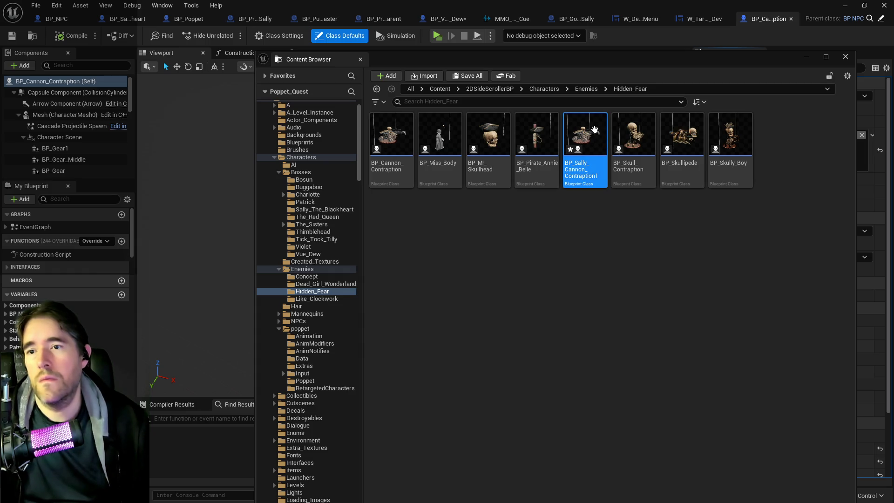
mouse_move(584, 173)
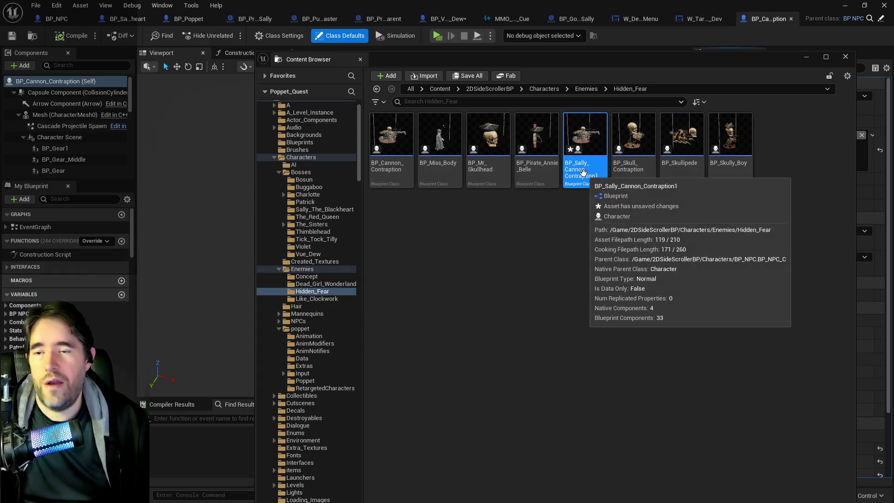
left_click(583, 173)
left_click_drag(597, 166, 639, 163)
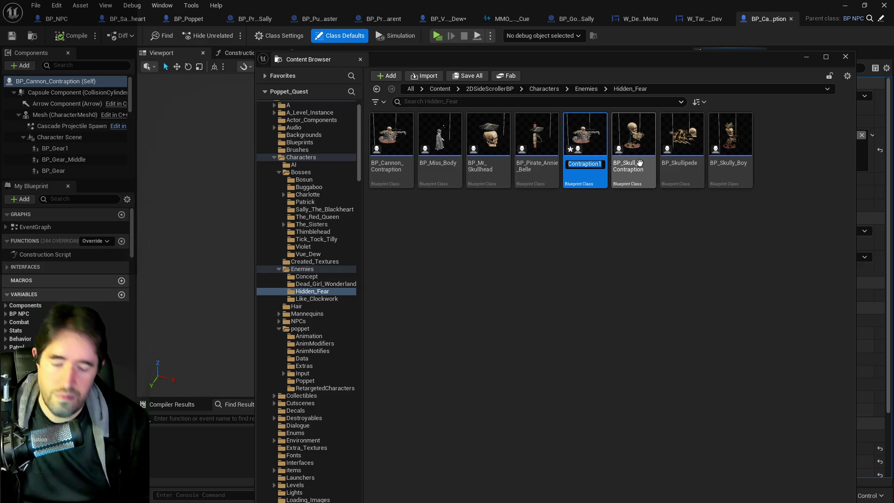
key("Return")
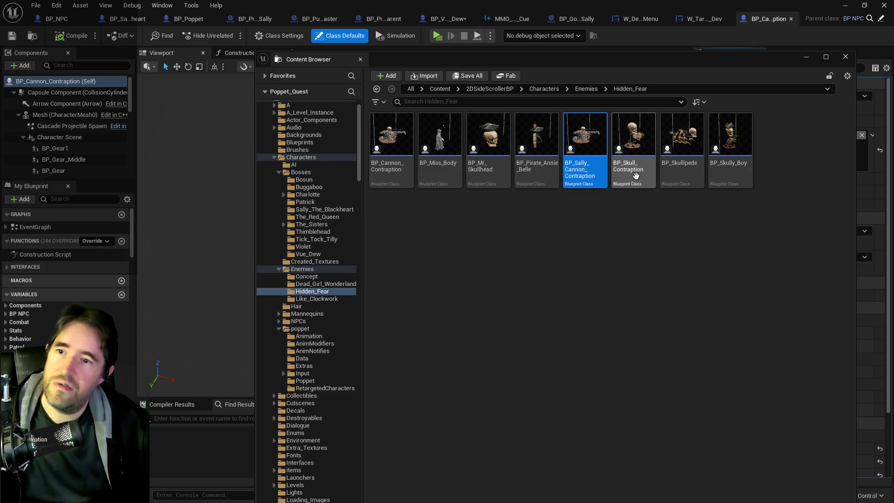
double_click(589, 141)
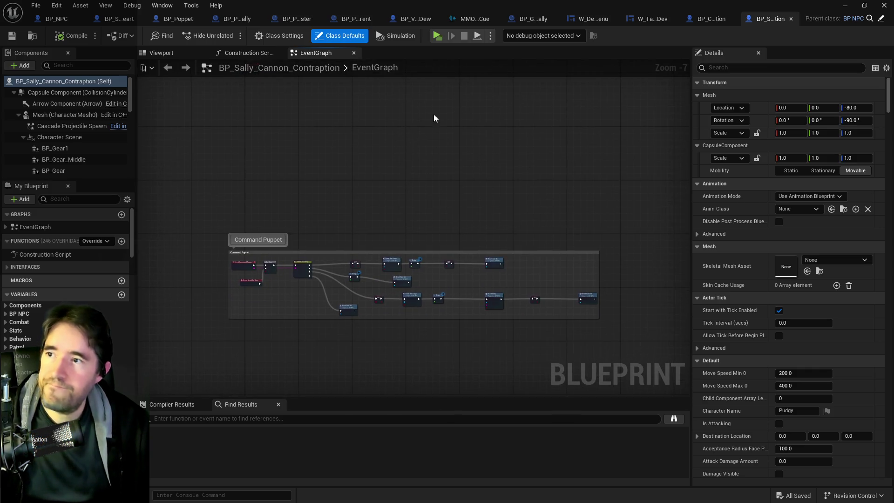
- Add a fifth Actor Tag, Sally Cannon, at Index [4] and copy the text
left_click(728, 67)
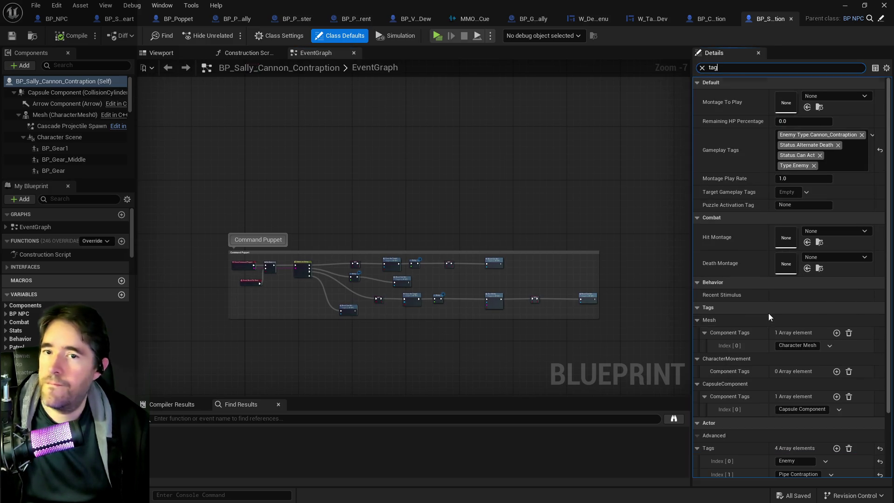
scroll(769, 313, "down", 3)
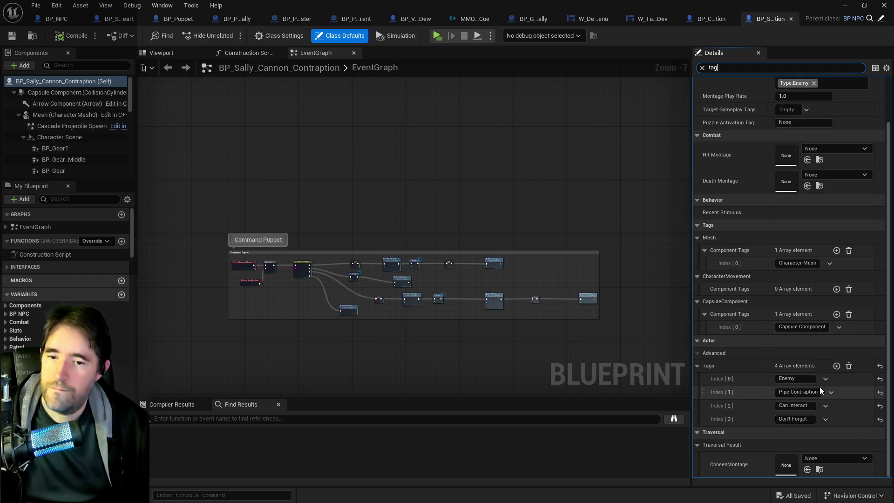
left_click(836, 365)
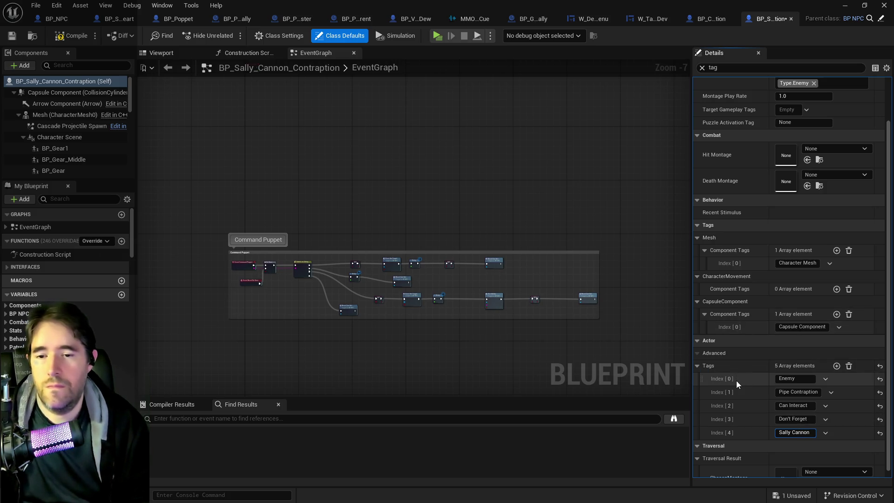
key("Return")
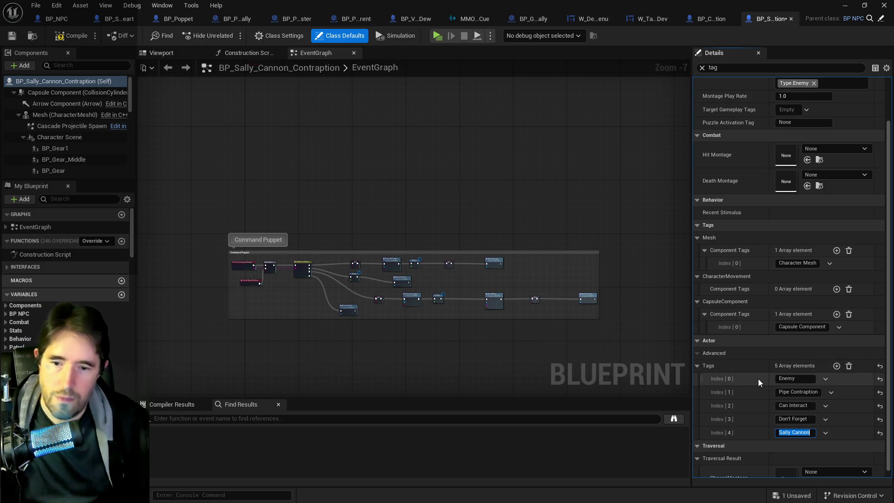
- Compile and save BP_Sally_Cannon_Contraption
left_click(57, 39)
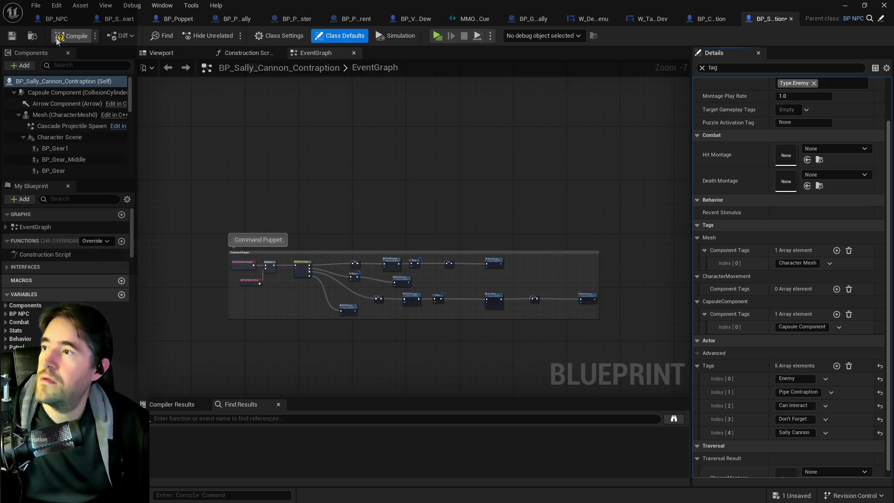
left_click(12, 36)
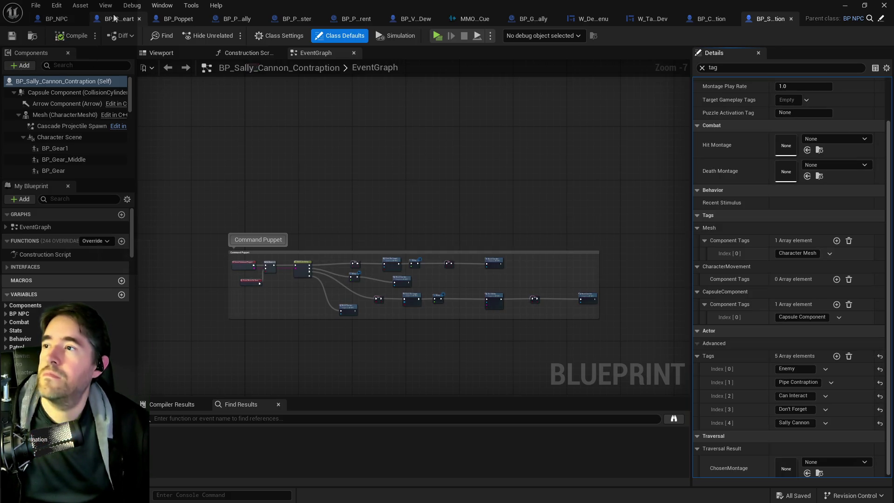
left_click(116, 19)
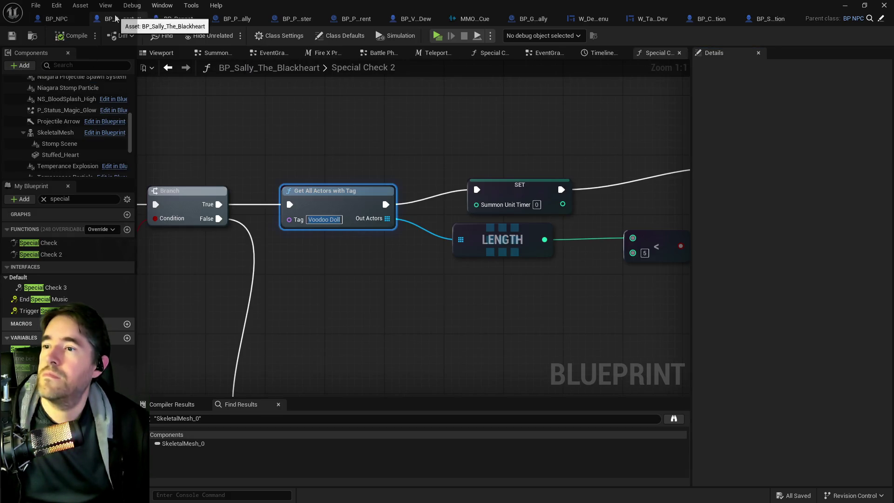
- Paste Sally Cannon as the Get All Actors with Tag tag and the Summon Unit helper name
double_click(327, 220)
key("ctrl+v")
left_click(469, 273)
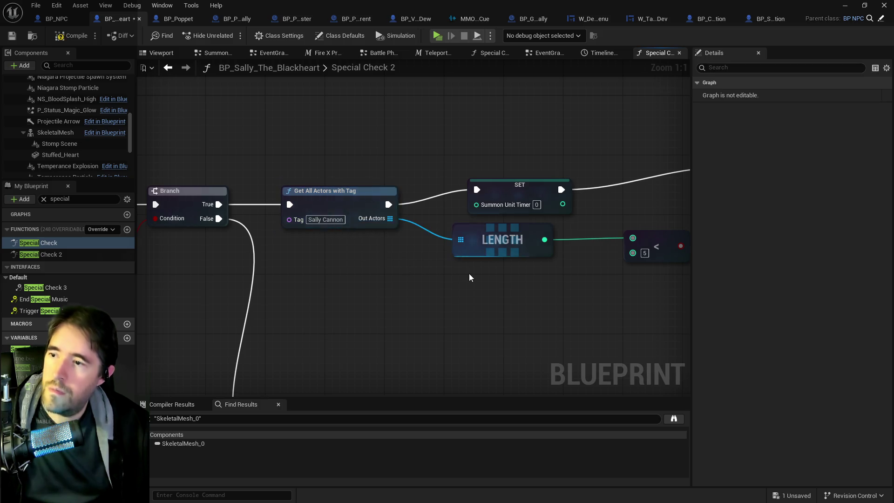
scroll(470, 275, "down", 2)
left_click_drag(449, 260, 403, 205)
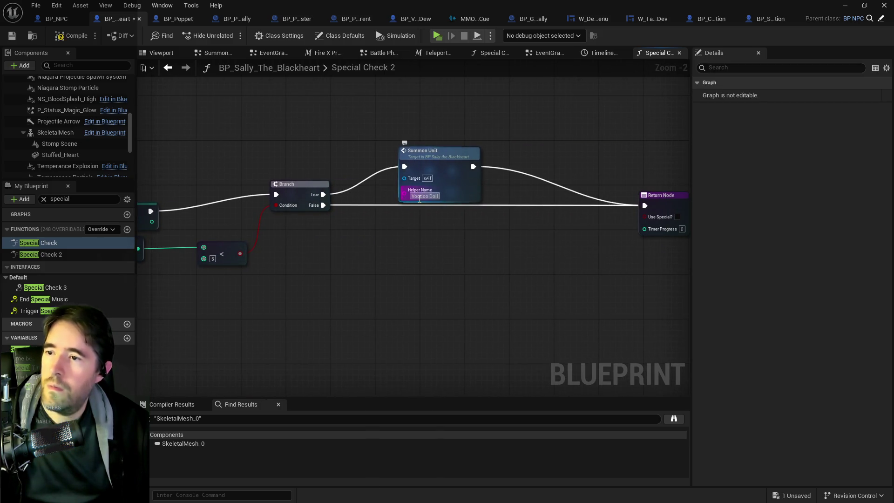
double_click(419, 199)
key("ctrl+v")
left_click(458, 182)
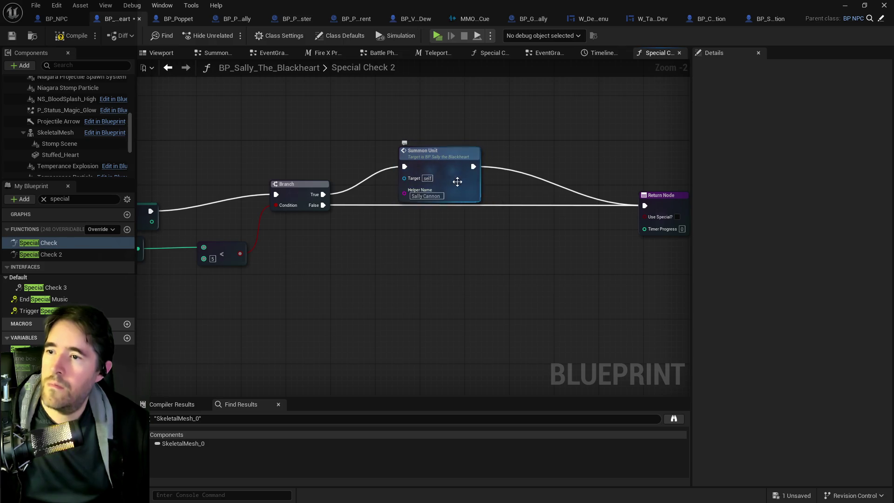
- In the Summon Unit graph, rename the Switch on String's Voodoo Doll case to Sally Cannon
double_click(458, 181)
scroll(513, 259, "down", 4)
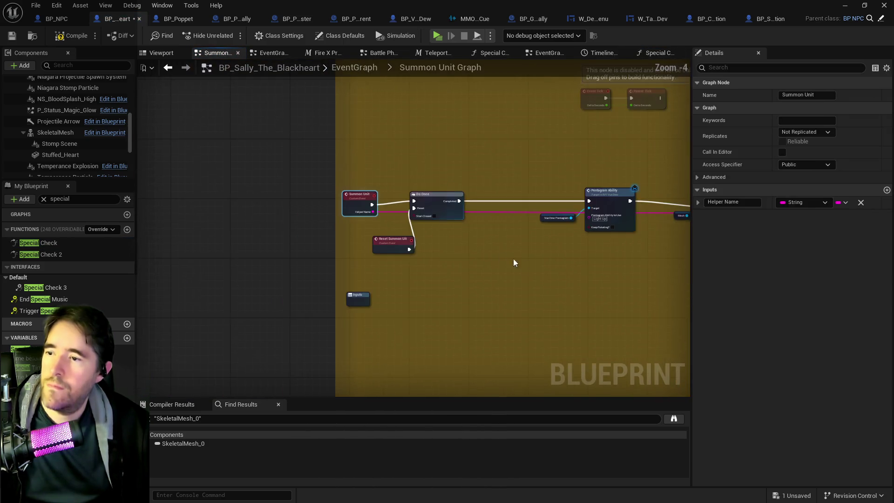
left_click_drag(513, 258, 243, 238)
scroll(243, 238, "up", 1)
scroll(439, 216, "up", 1)
left_click_drag(439, 216, 373, 216)
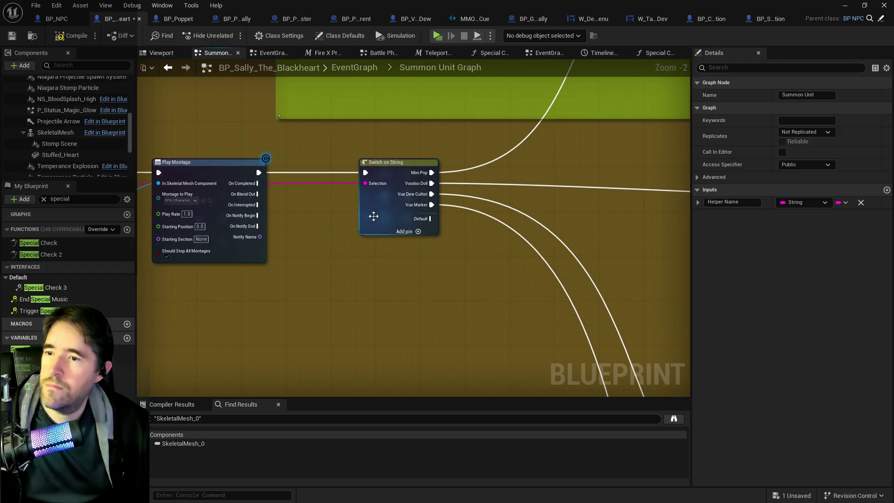
left_click(373, 216)
left_click_drag(602, 162, 463, 289)
left_click_drag(399, 298, 413, 214)
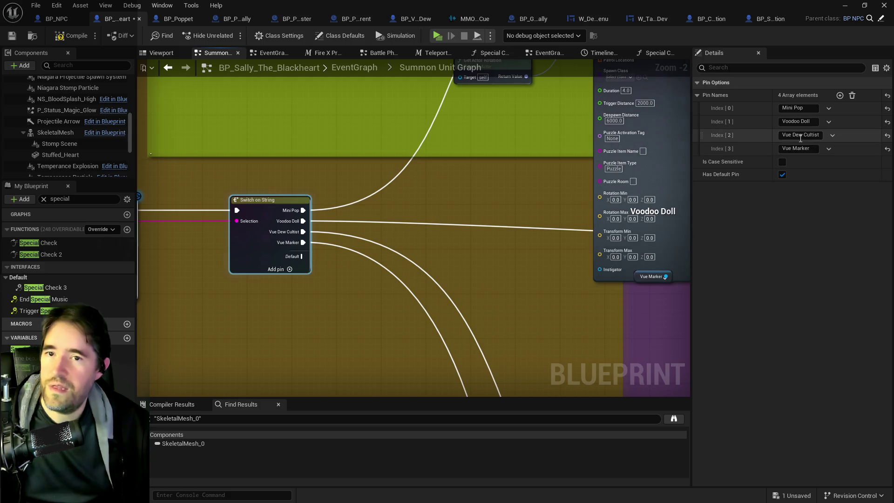
left_click(794, 124)
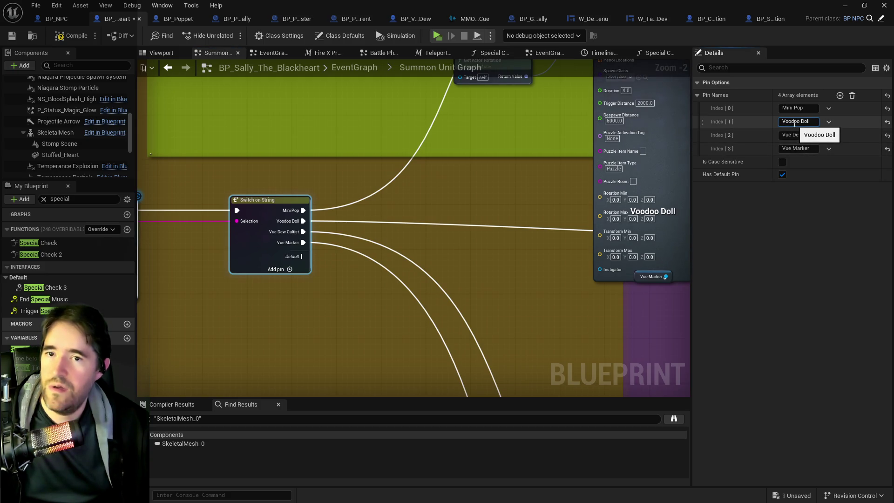
type("Sally Cannon")
left_click(551, 286)
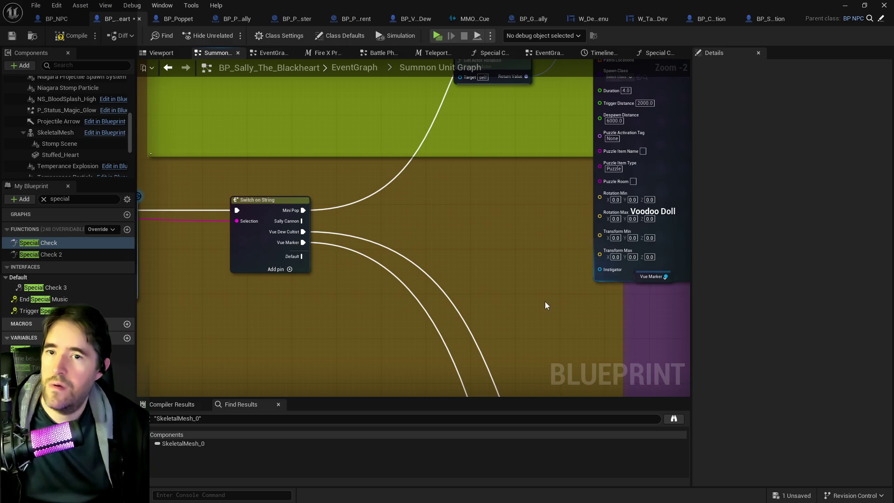
- Review the Voodoo Doll and Vue Dew Cultist sections and the string switch's cases
scroll(545, 301, "down", 1)
scroll(516, 283, "down", 4)
mouse_move(516, 283)
left_mouse_down()
mouse_move(443, 206)
mouse_move(418, 196)
mouse_move(395, 217)
left_mouse_up()
scroll(313, 182, "up", 3)
left_click(273, 139)
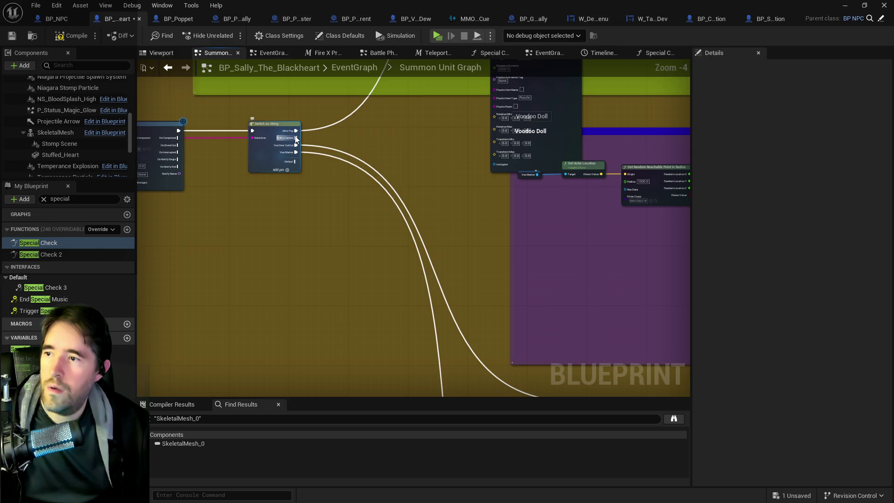
- Set the SpawnActor node's Class to BP Sally Cannon Contraption instead of BP Voodoo Doll
left_click_drag(673, 199, 346, 199)
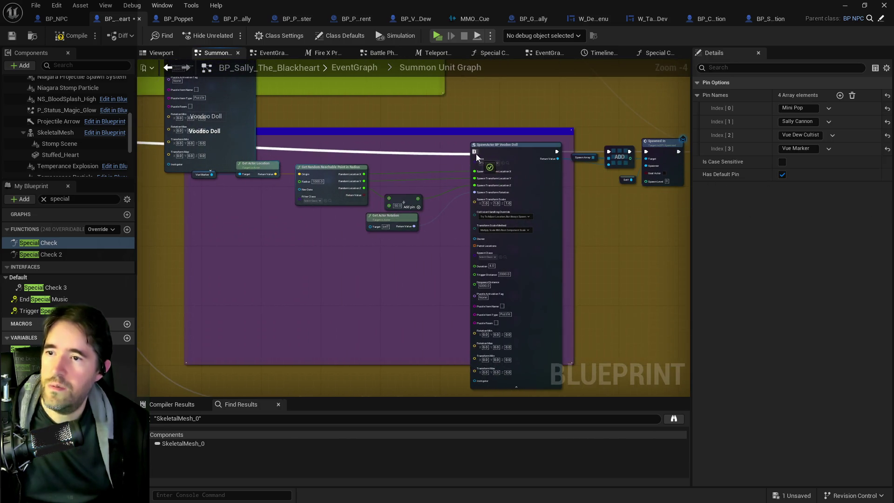
scroll(504, 165, "up", 4)
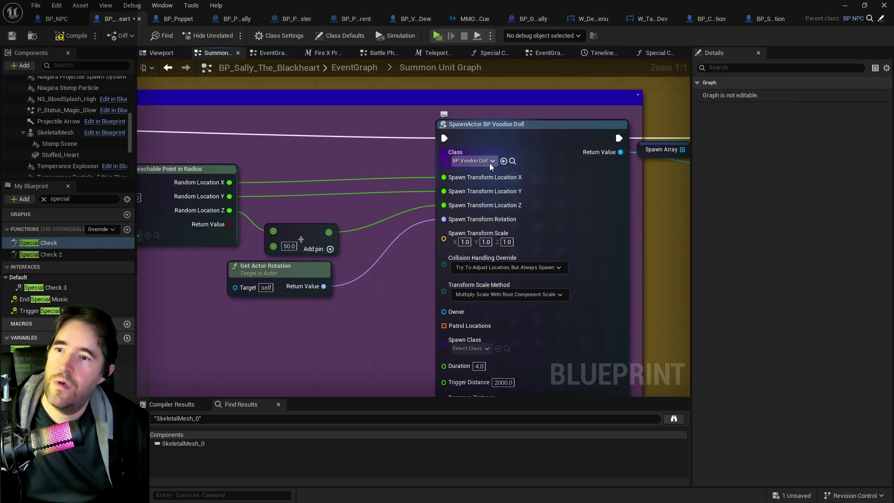
left_click(490, 161)
key("ctrl+space")
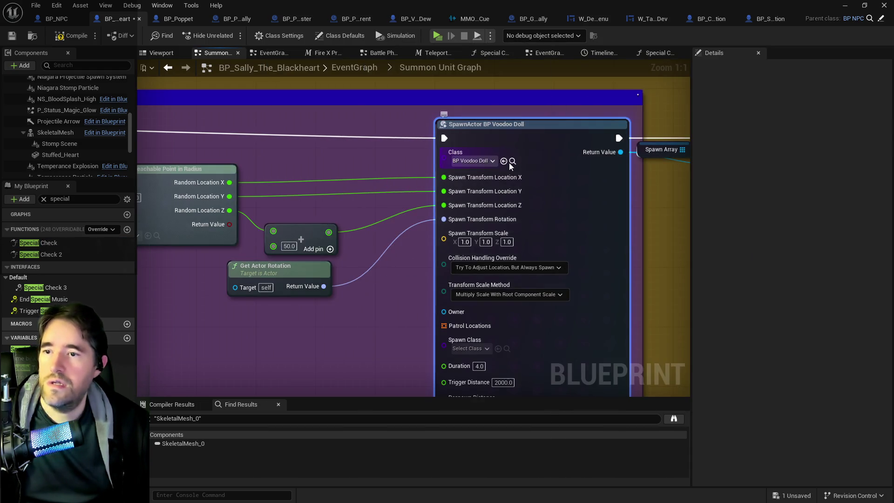
scroll(439, 189, "down", 1)
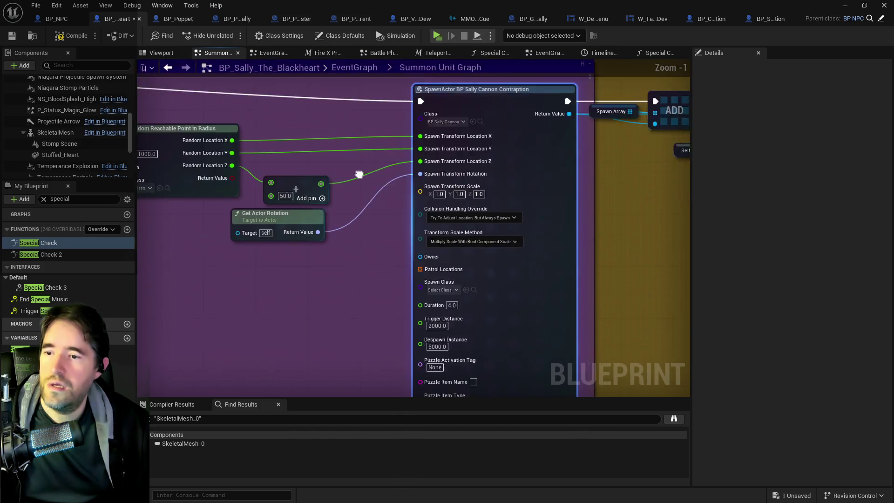
scroll(440, 189, "down", 3)
scroll(393, 199, "up", 1)
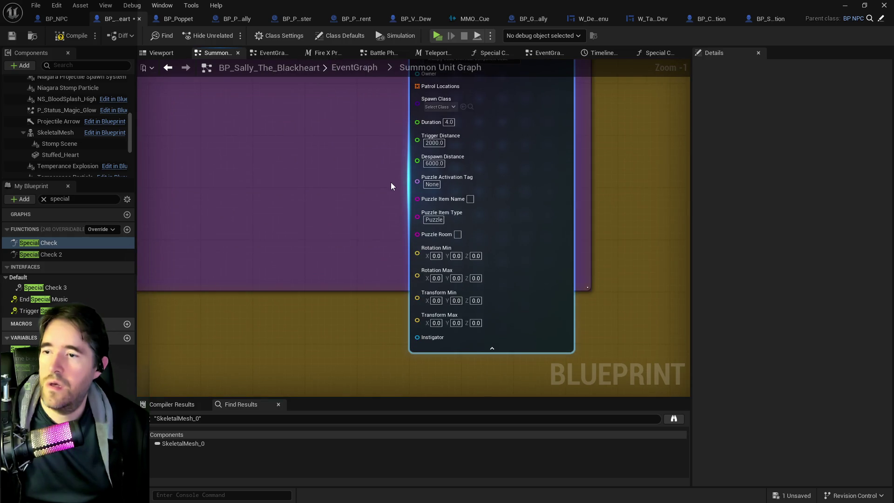
scroll(406, 266, "up", 2)
mouse_move(413, 219)
left_mouse_down()
mouse_move(413, 259)
mouse_move(414, 202)
mouse_move(422, 296)
mouse_move(406, 143)
mouse_move(394, 324)
left_mouse_up()
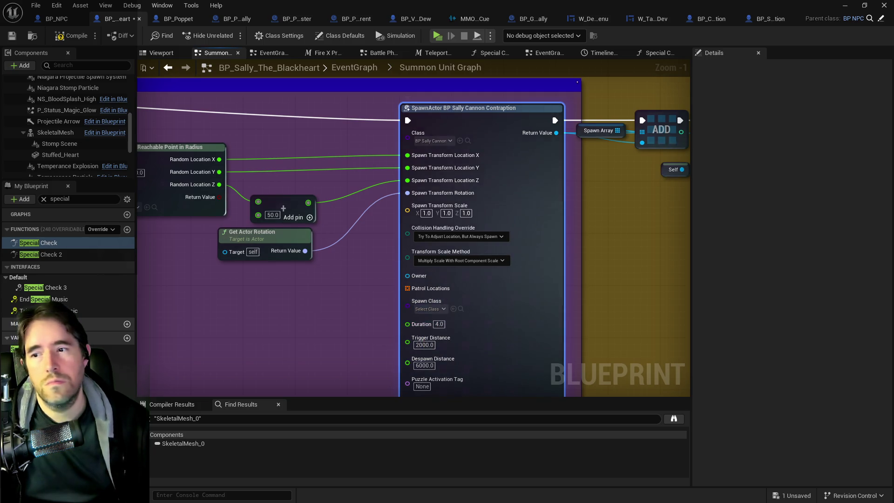
- Browse to BP_Sally_Cannon_Contraption in the Content Browser and open it
left_click(467, 140)
left_click_drag(613, 102, 404, 94)
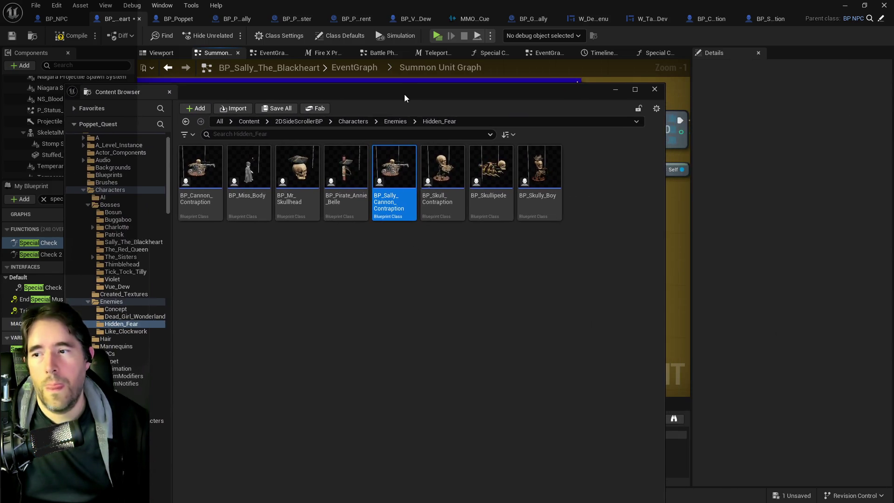
double_click(391, 178)
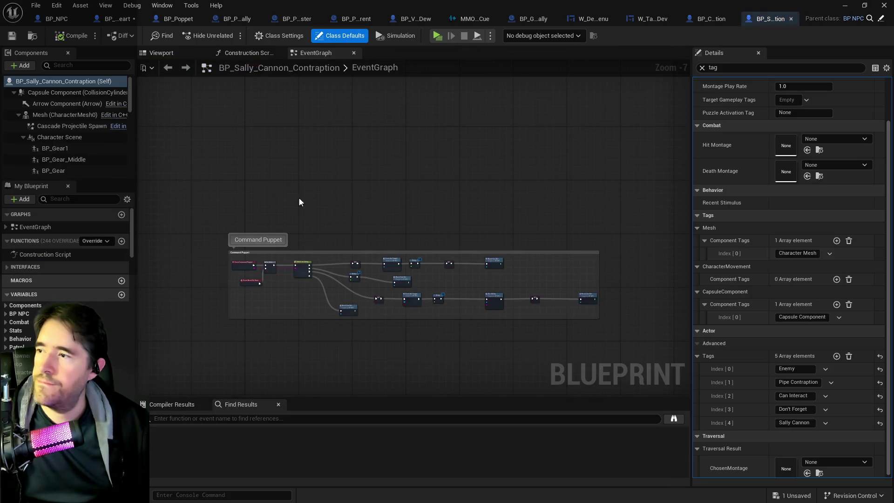
- Open the parent BP_NPC and filter its members by 'npc' to find Struct NPC Stats
left_click(883, 19)
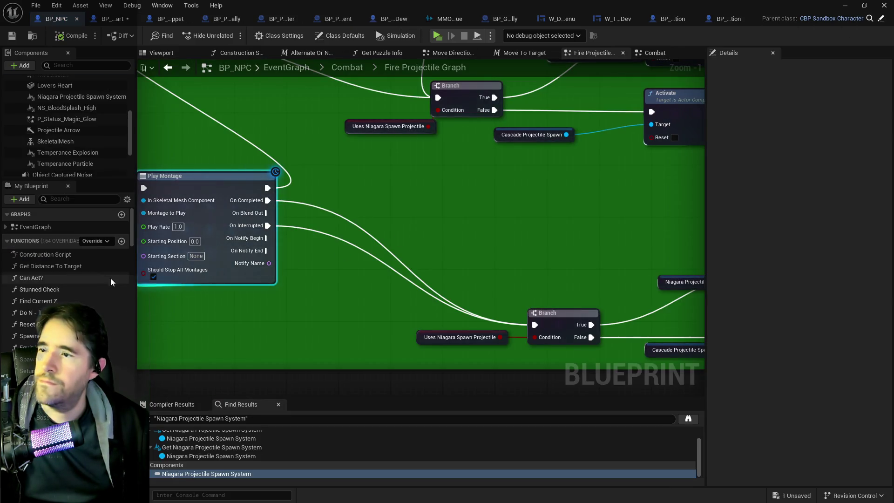
left_click(104, 198)
type("npc")
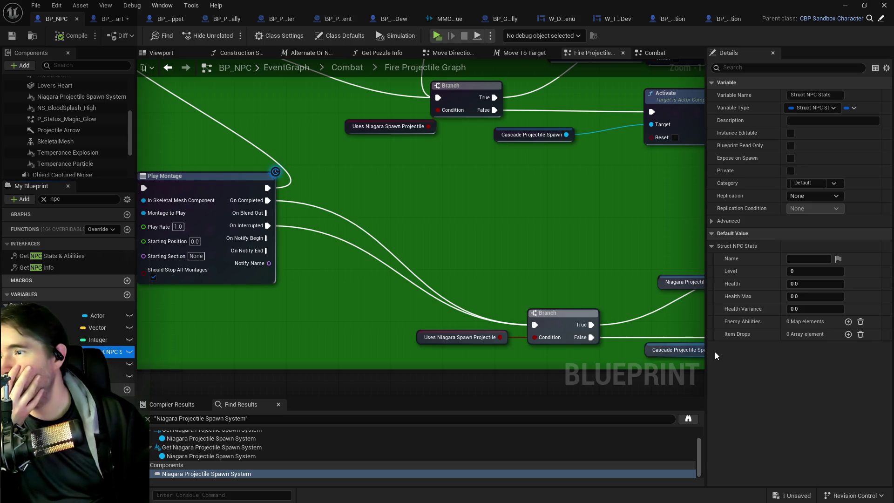
scroll(617, 310, "down", 2)
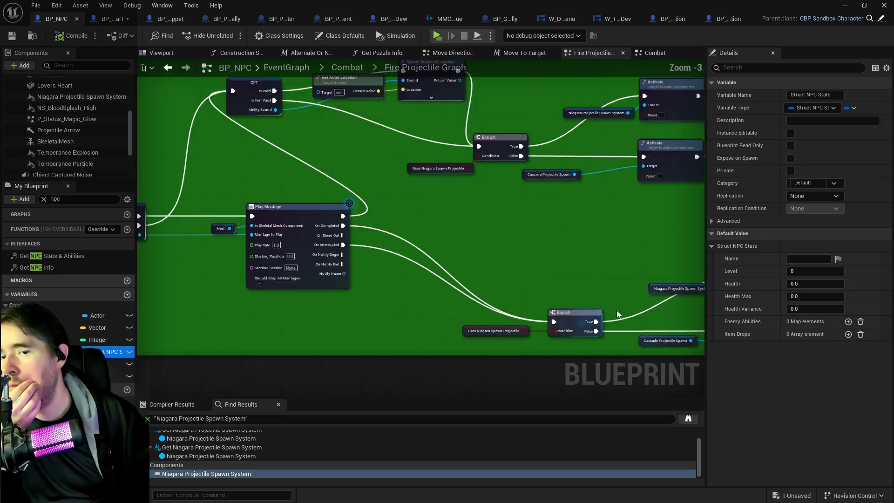
scroll(616, 310, "down", 1)
mouse_move(559, 283)
left_mouse_down()
mouse_move(553, 316)
mouse_move(484, 277)
left_mouse_up()
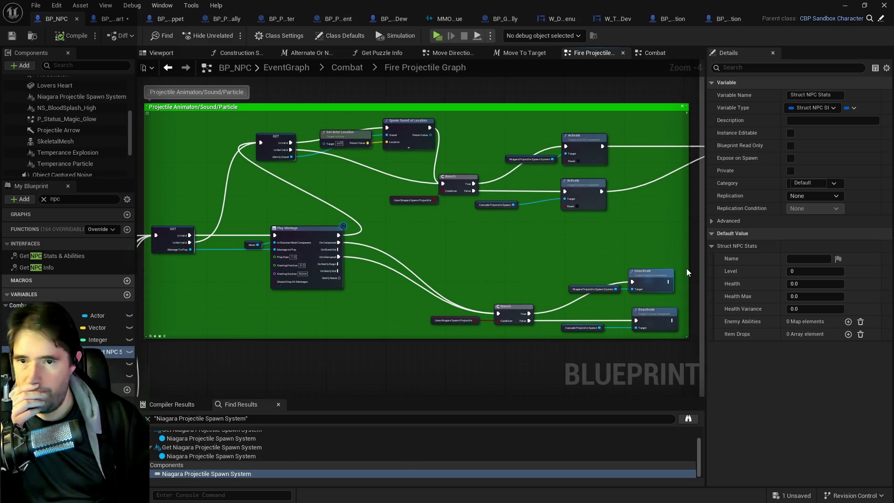
- Set Struct NPC Stats defaults to Level 22 and Name Sally Cannon, then compile and save
left_click(805, 270)
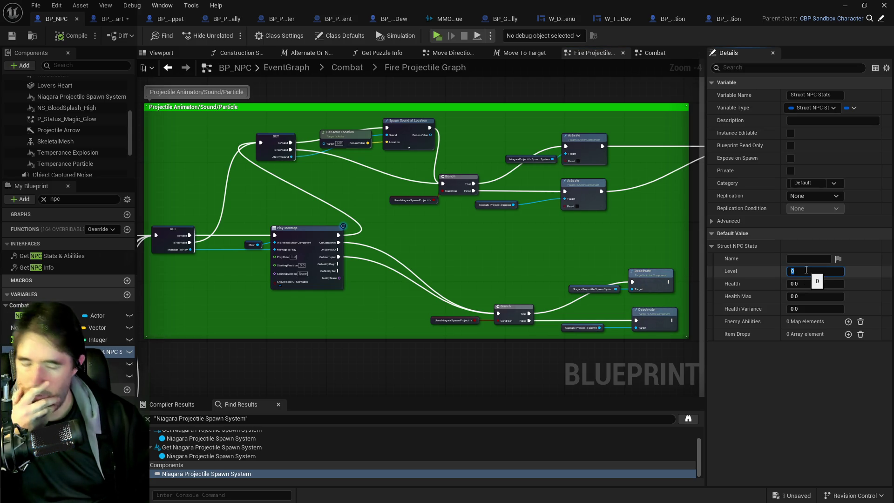
type("22")
key("Return")
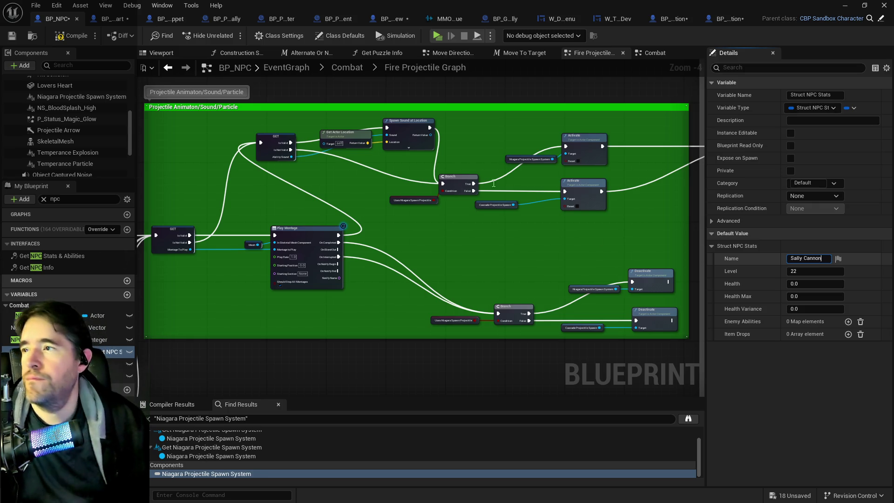
key("Return")
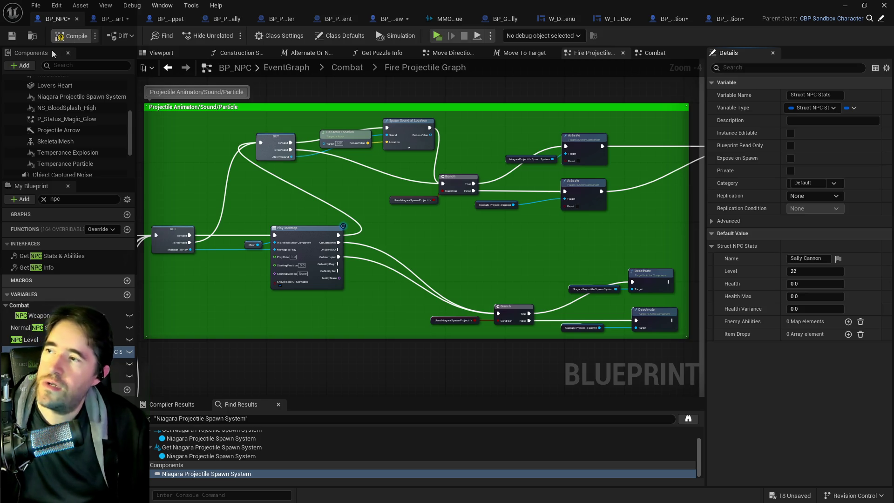
key("F7")
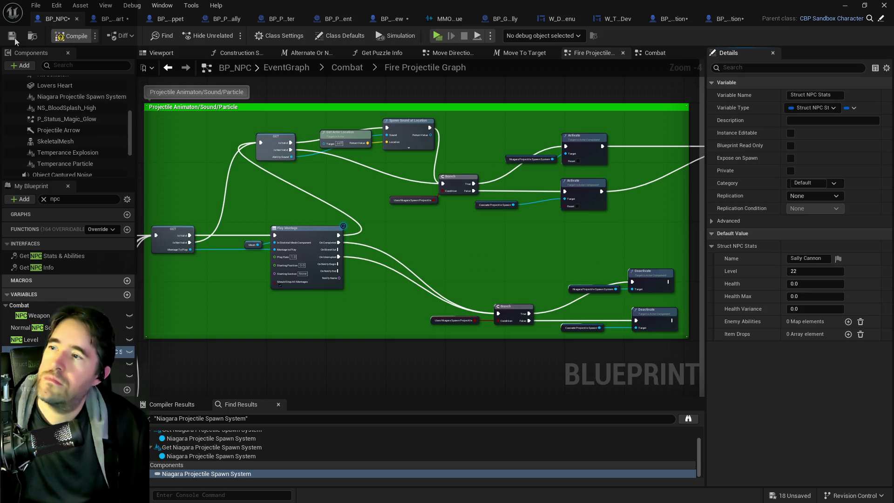
left_click(12, 37)
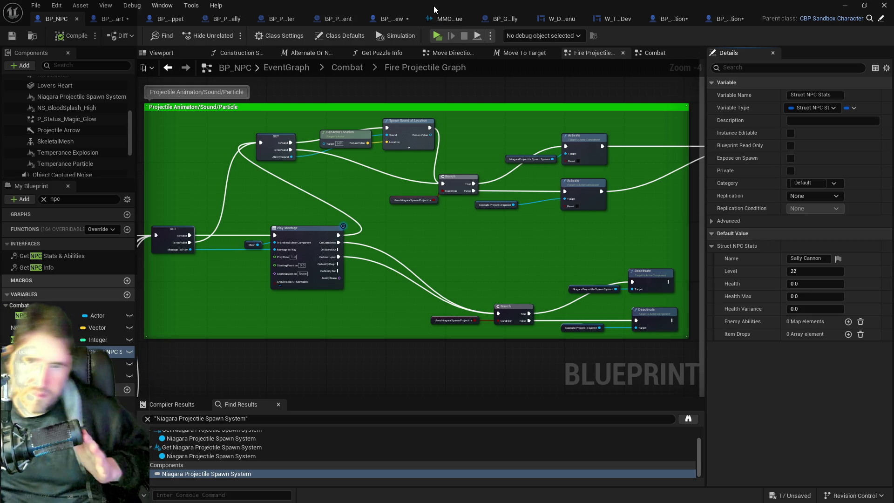
left_click(287, 21)
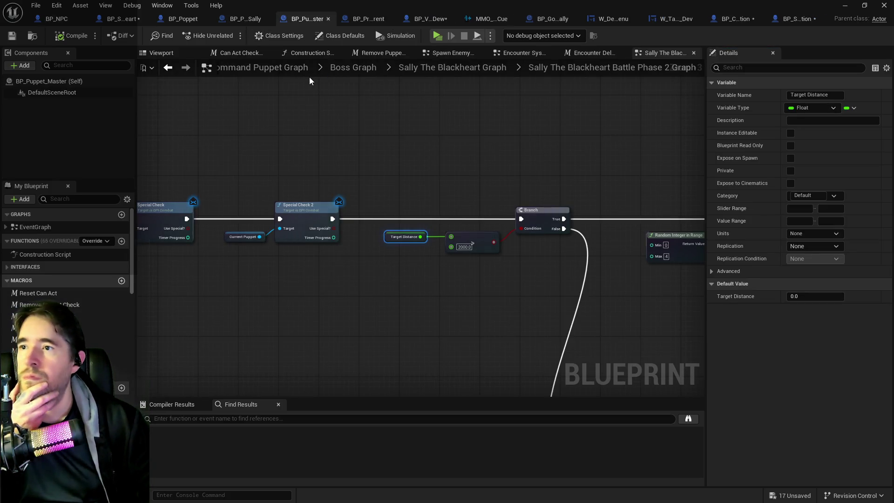
- Review the Spawned In nodes in BP_Puppet_Master's collapsed Spawn Enemy graph, then return to Sally's graph
left_click(510, 54)
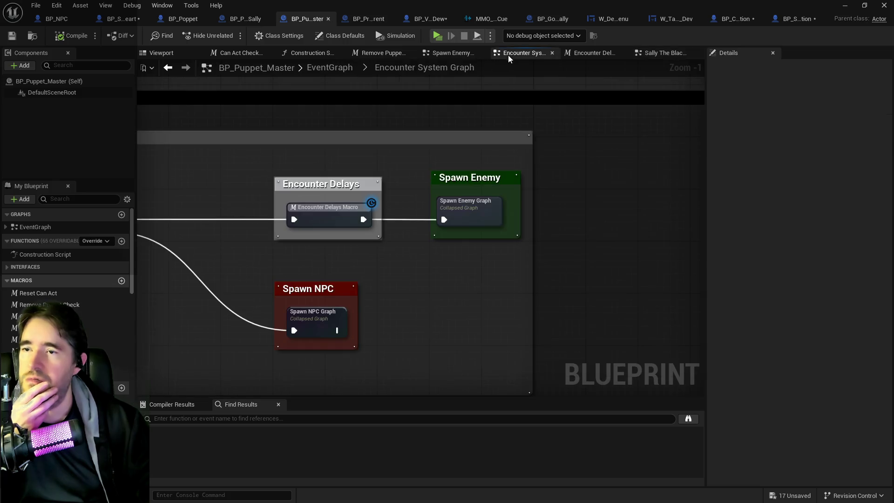
double_click(447, 208)
scroll(507, 233, "up", 10)
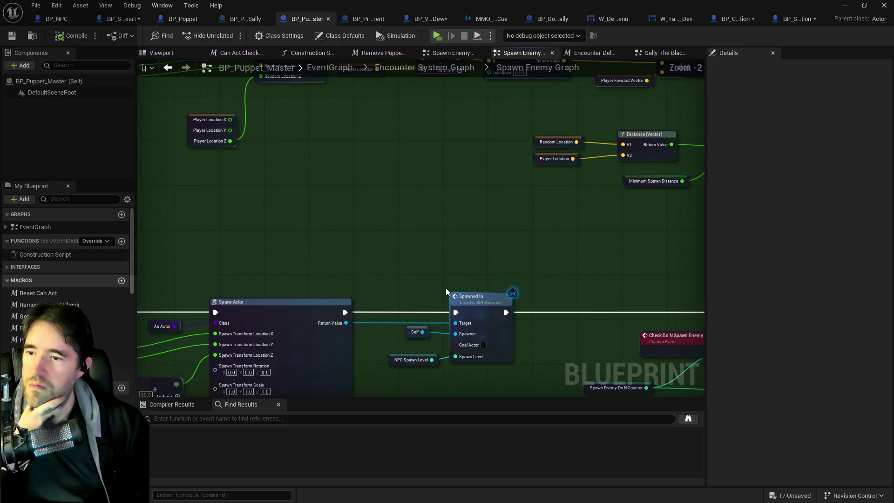
scroll(446, 288, "down", 1)
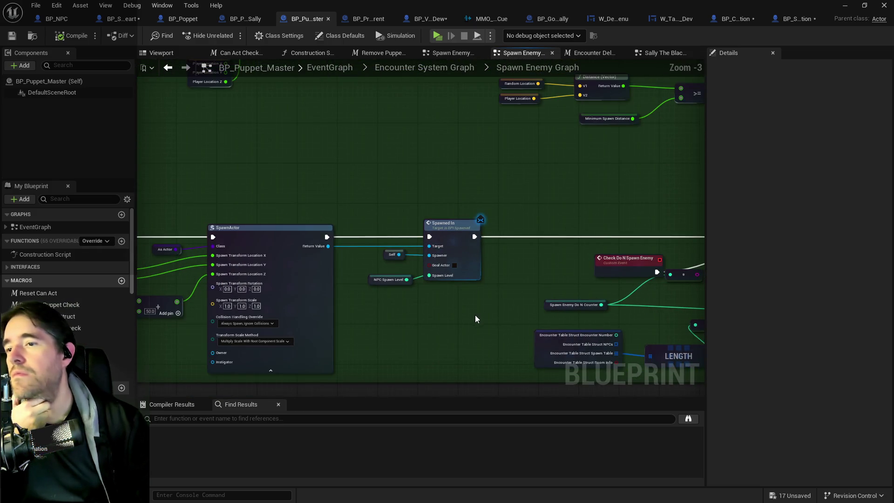
left_click_drag(443, 281, 461, 293)
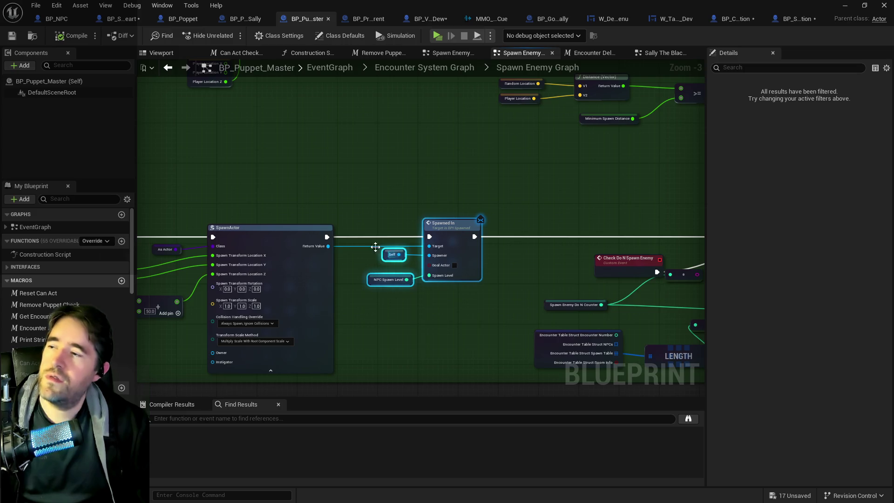
left_click(120, 18)
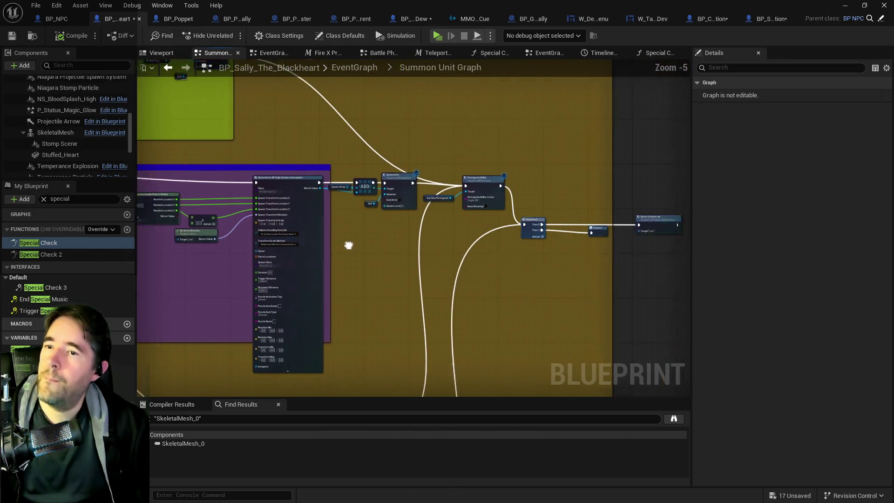
- Place a Get Struct NPC Stats node near the Spawned In call
scroll(349, 246, "up", 4)
left_click(366, 201)
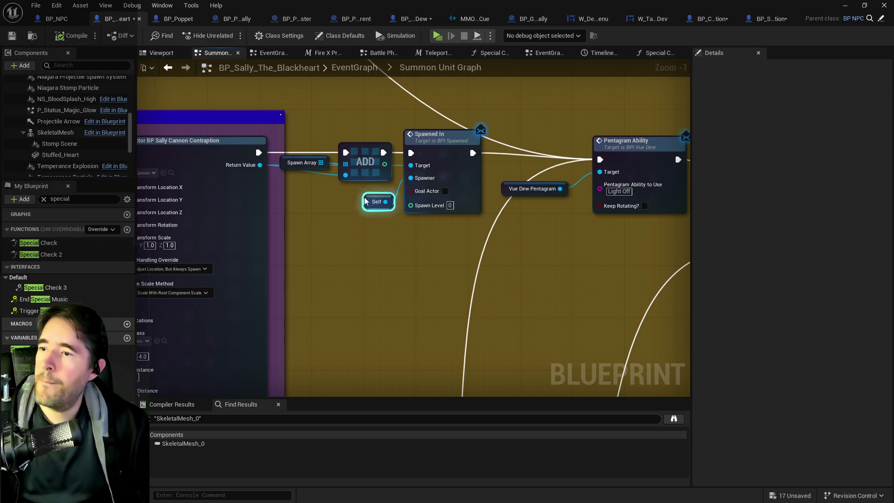
scroll(365, 201, "down", 2)
mouse_move(195, 219)
left_mouse_down()
mouse_move(502, 221)
mouse_move(372, 218)
left_mouse_up()
scroll(501, 222, "down", 1)
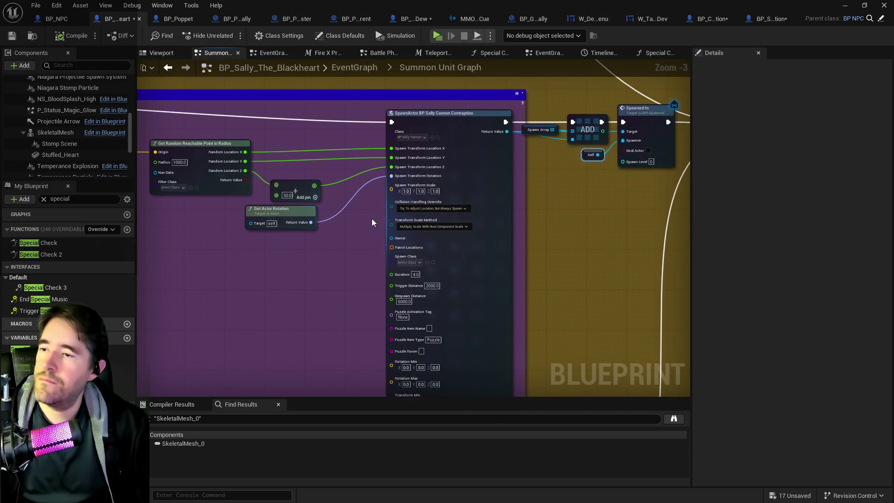
left_click_drag(569, 206, 499, 212)
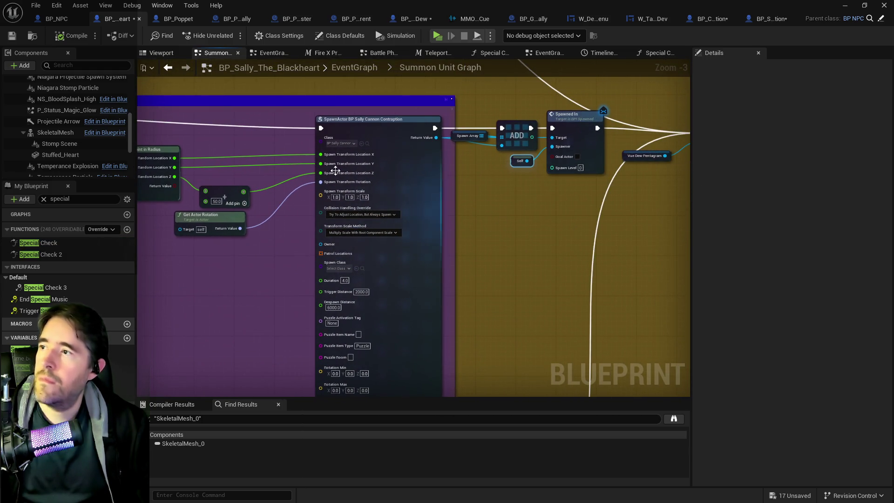
right_click(488, 213)
type("get n")
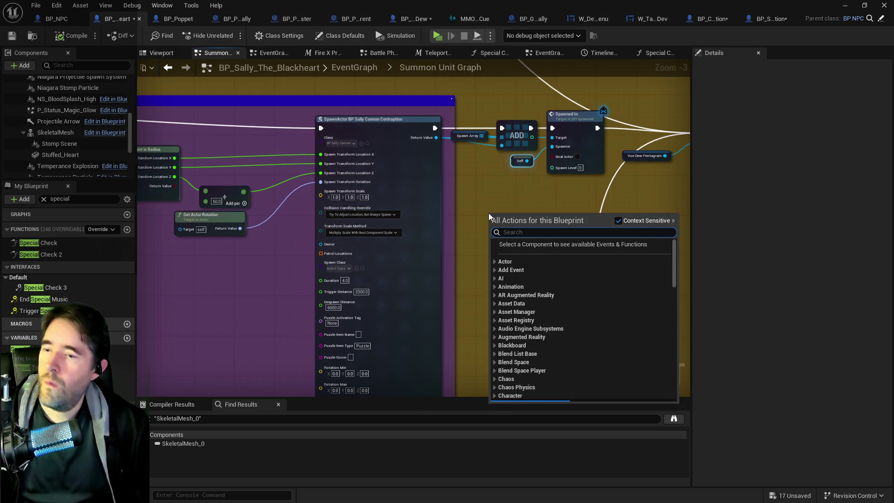
type("pc")
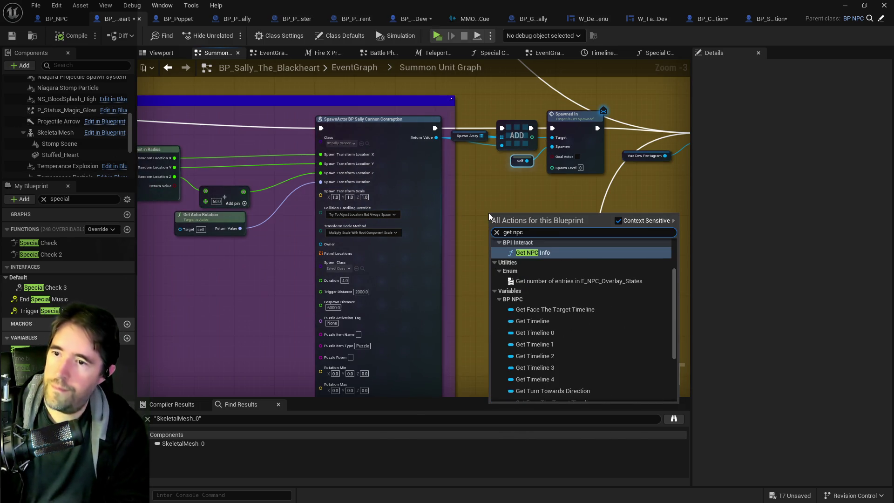
scroll(529, 293, "down", 5)
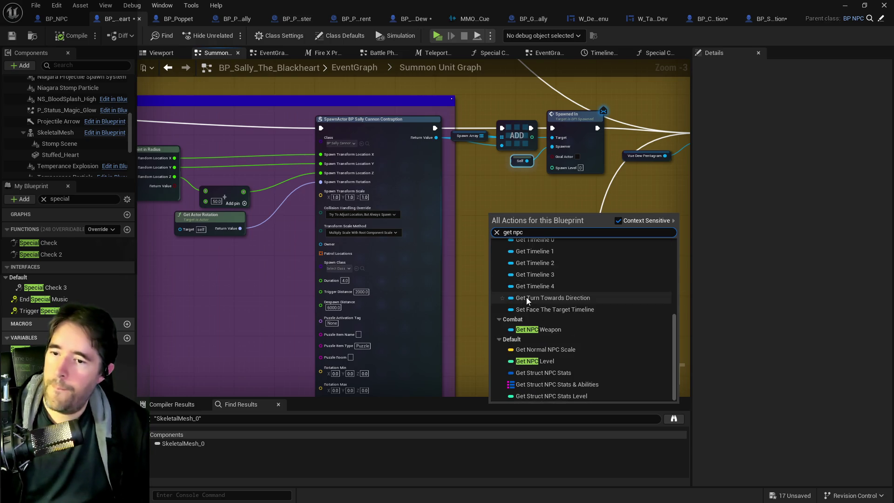
left_click(525, 377)
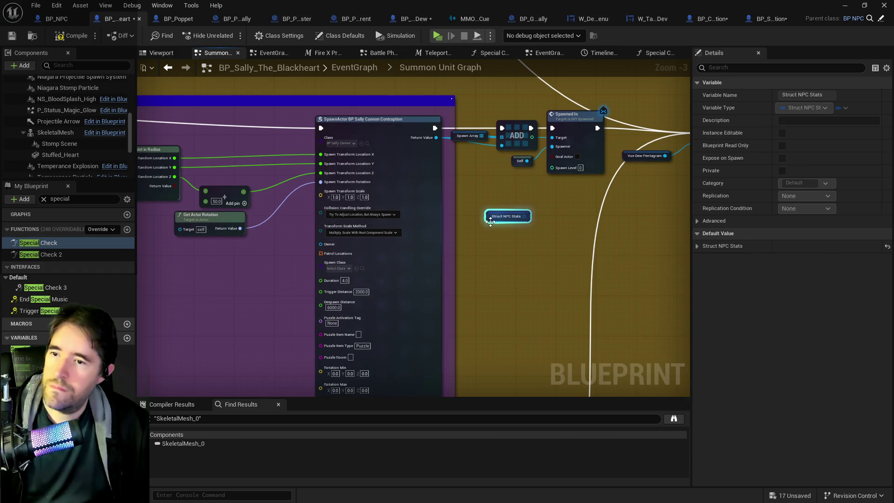
- Split the stats struct pin, wire its Level into Spawn Level, and save
right_click(522, 223)
left_click(539, 257)
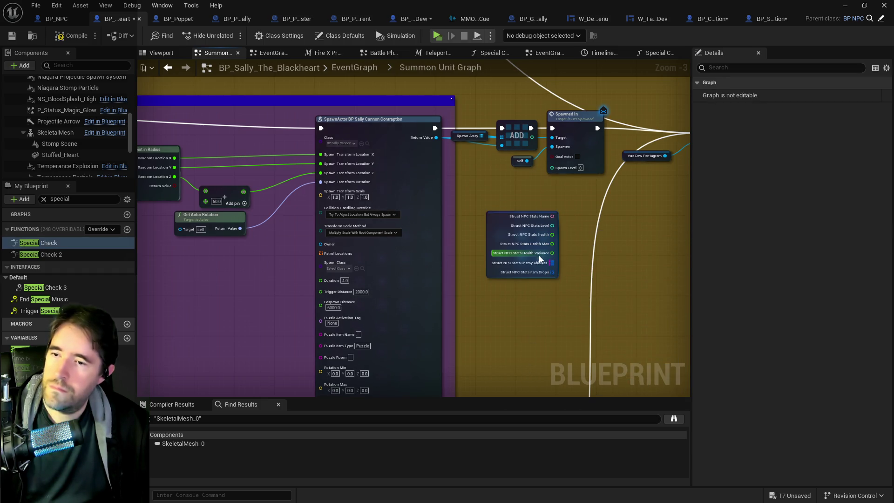
scroll(542, 238, "up", 3)
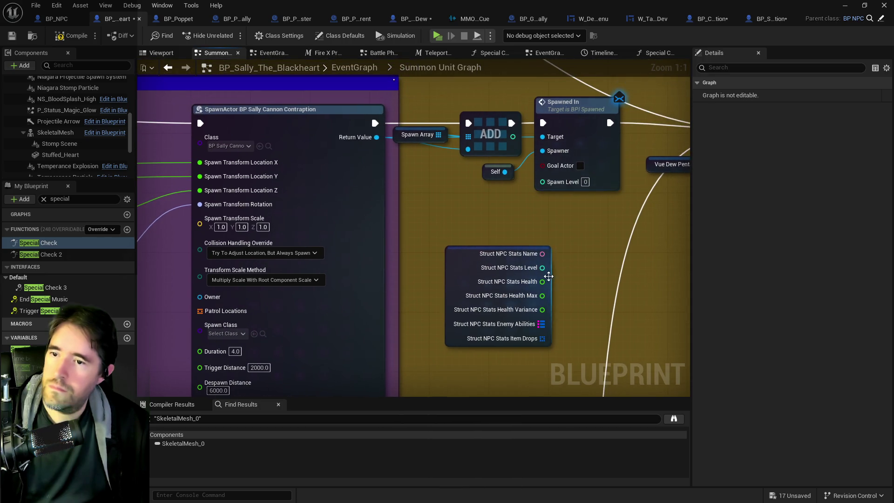
mouse_move(543, 271)
left_mouse_down()
mouse_move(557, 232)
mouse_move(521, 203)
mouse_move(540, 183)
left_mouse_up()
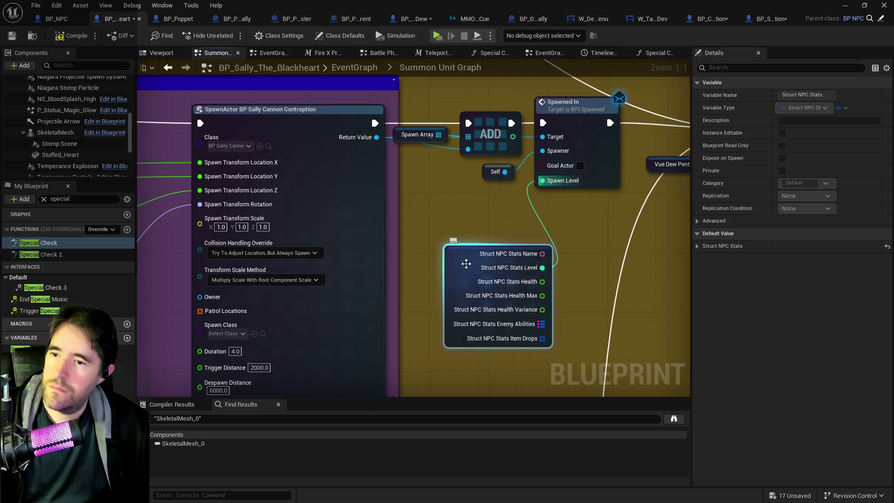
left_click_drag(462, 257, 438, 234)
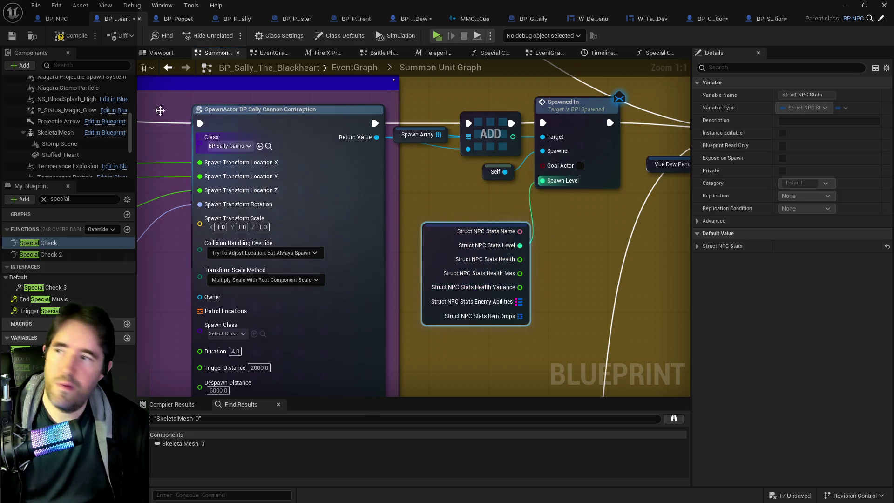
left_click(12, 35)
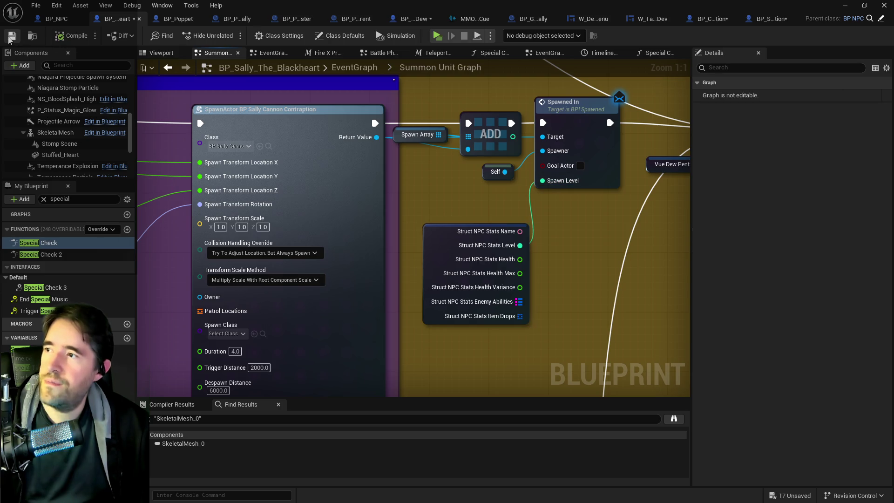
scroll(548, 252, "down", 1)
scroll(549, 252, "down", 5)
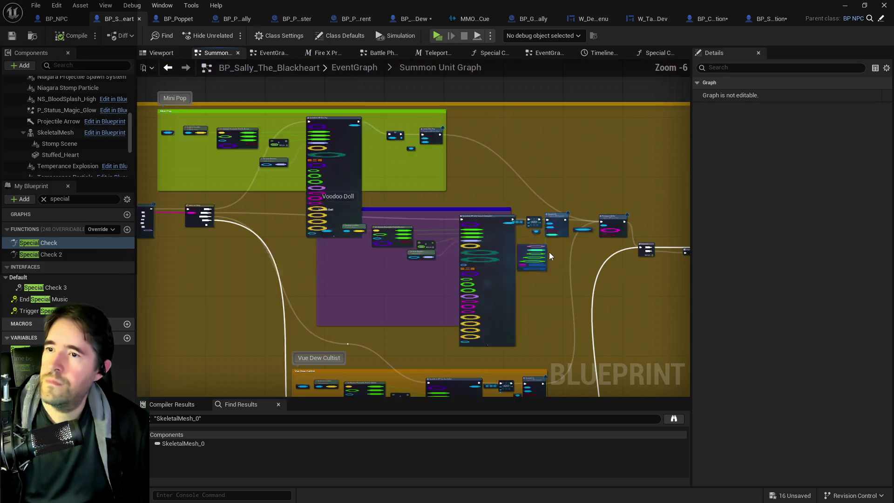
scroll(473, 240, "up", 3)
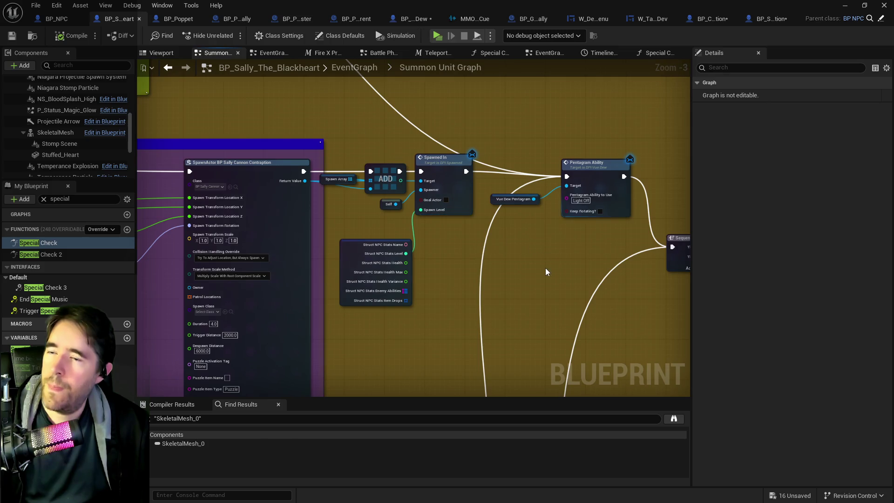
scroll(546, 268, "down", 4)
scroll(554, 253, "up", 3)
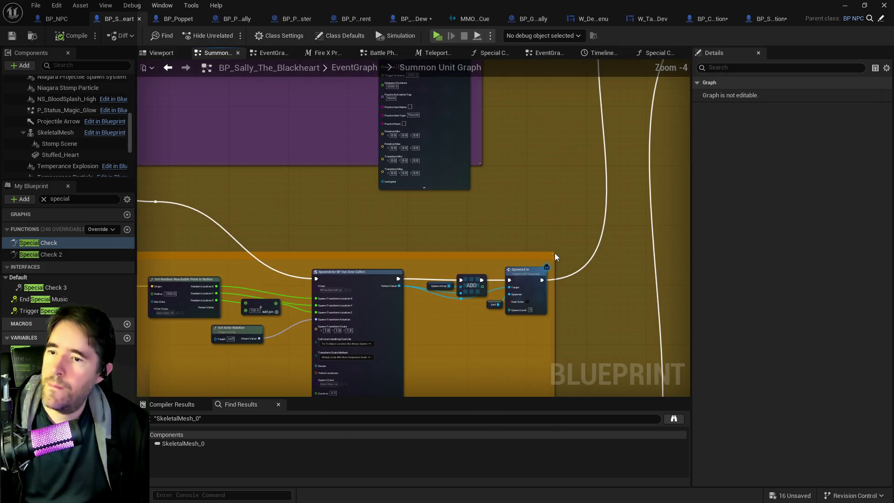
mouse_move(536, 244)
left_mouse_down()
mouse_move(595, 203)
mouse_move(578, 201)
left_mouse_up()
scroll(538, 328, "down", 3)
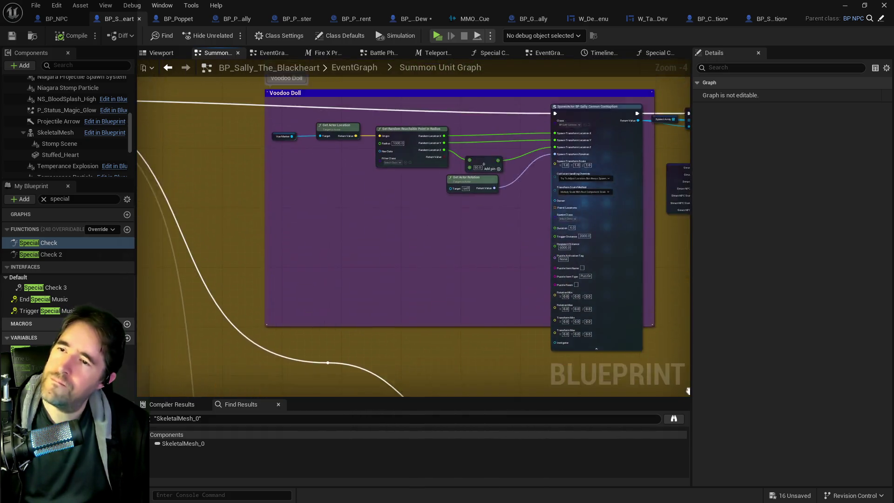
left_click_drag(506, 313, 475, 186)
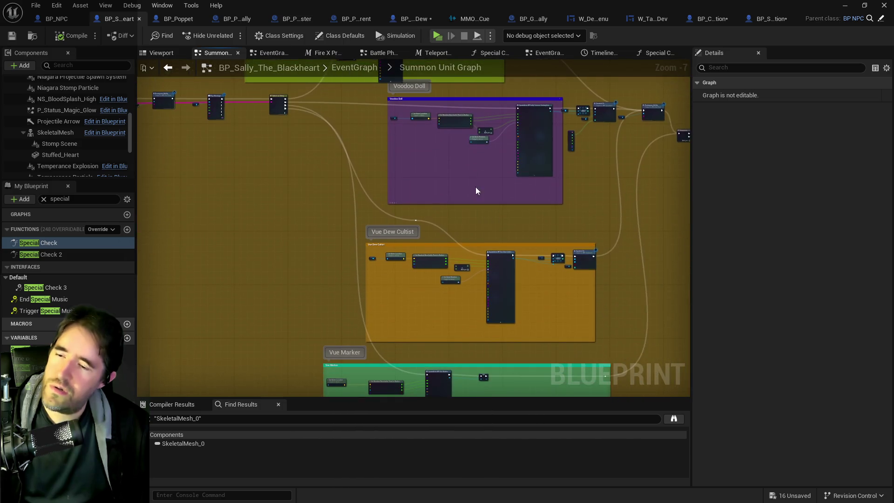
scroll(472, 242, "up", 3)
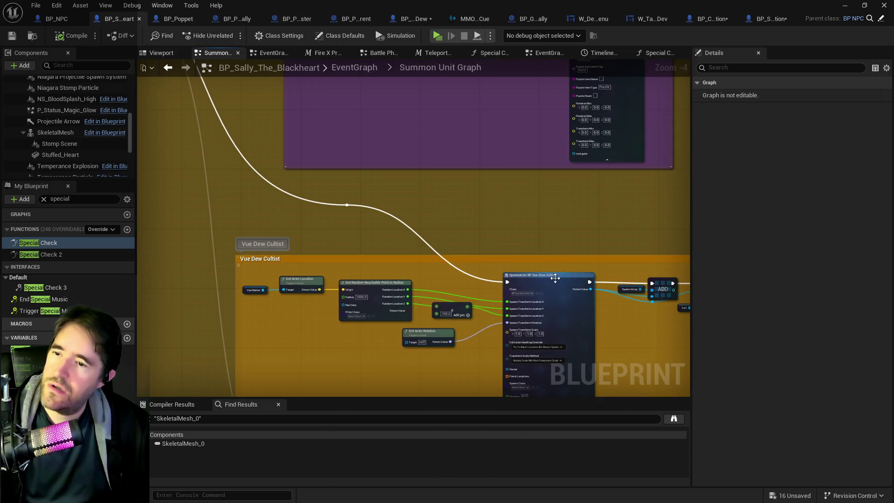
mouse_move(498, 280)
left_mouse_down()
mouse_move(420, 222)
mouse_move(463, 292)
mouse_move(481, 185)
left_mouse_up()
left_click_drag(567, 293, 485, 210)
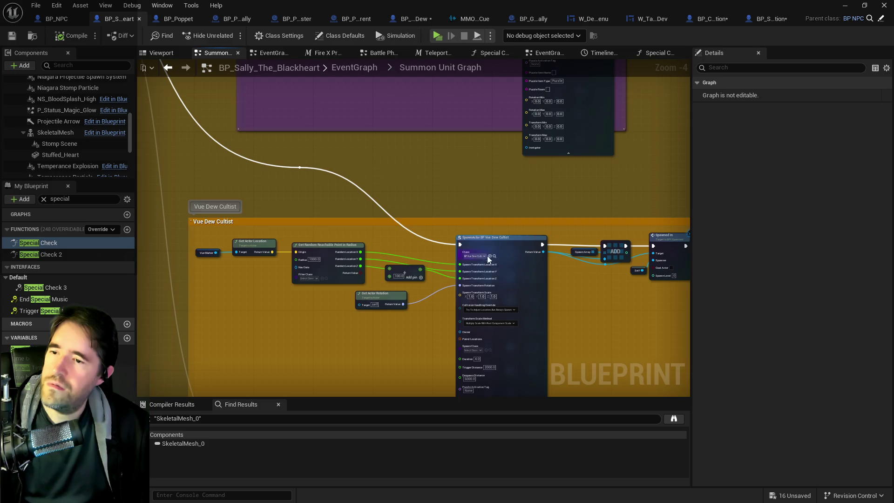
scroll(496, 280, "up", 4)
scroll(505, 290, "down", 4)
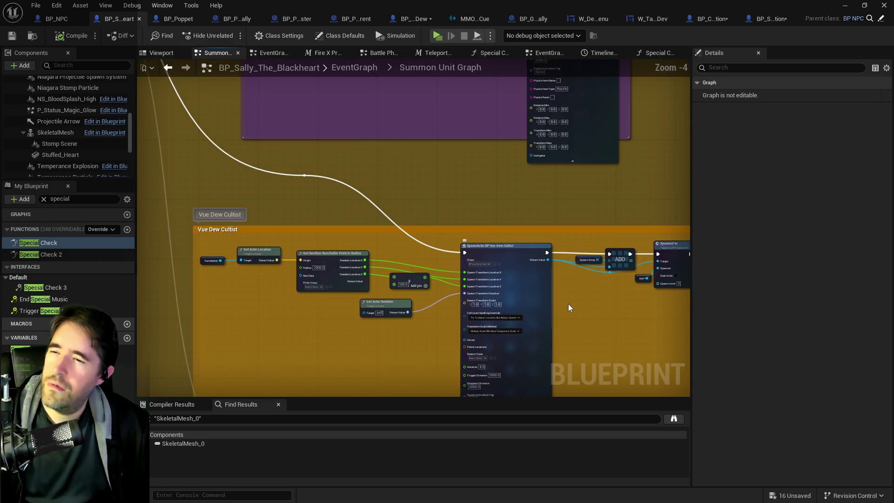
mouse_move(579, 287)
left_mouse_down()
mouse_move(529, 198)
mouse_move(593, 400)
left_mouse_up()
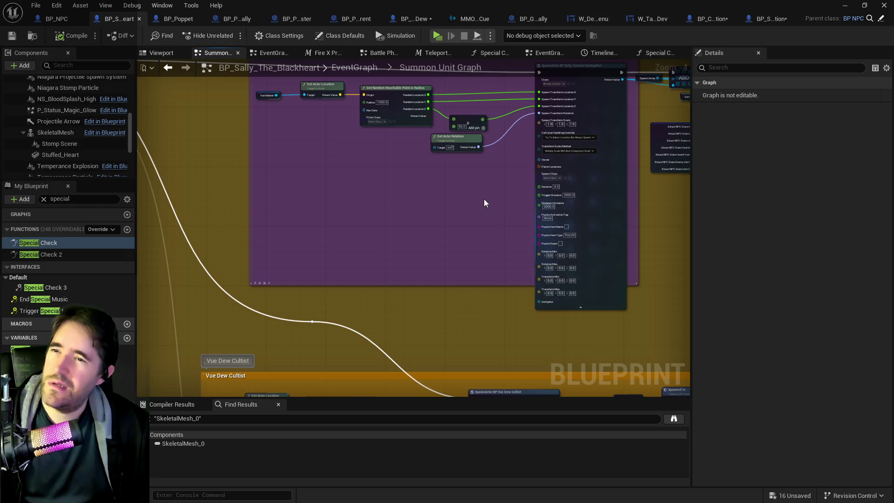
left_click_drag(484, 199, 421, 299)
left_click_drag(434, 252, 319, 227)
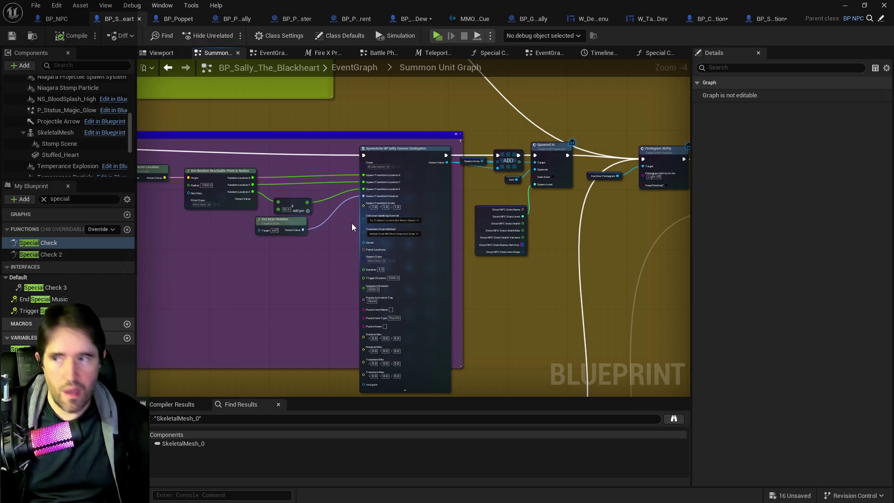
mouse_move(303, 244)
left_mouse_down()
mouse_move(584, 274)
mouse_move(466, 268)
left_mouse_up()
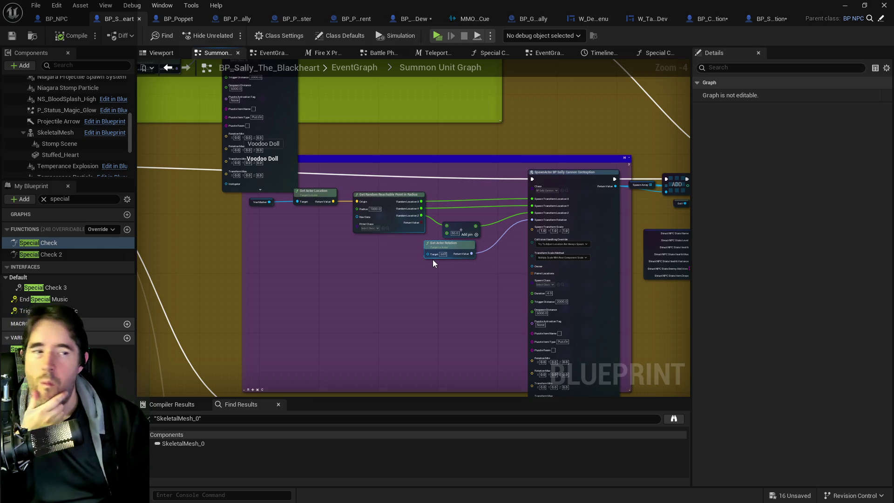
scroll(365, 228, "up", 2)
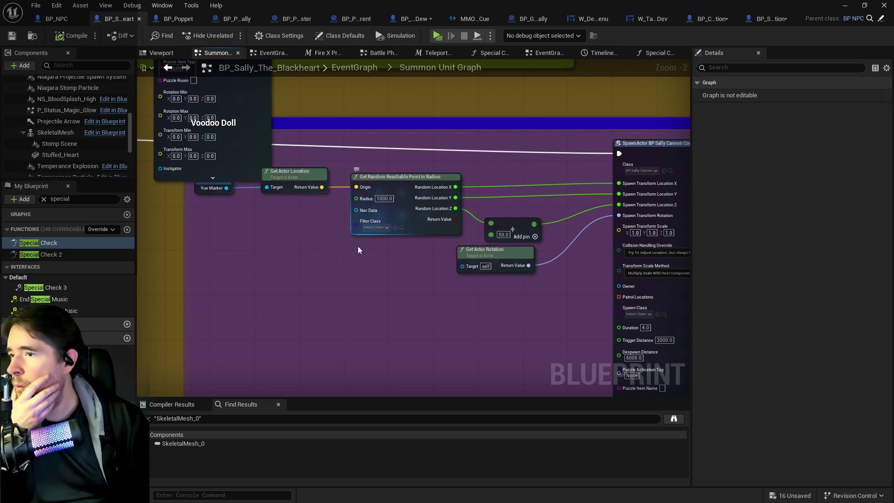
scroll(293, 237, "down", 6)
scroll(256, 230, "up", 5)
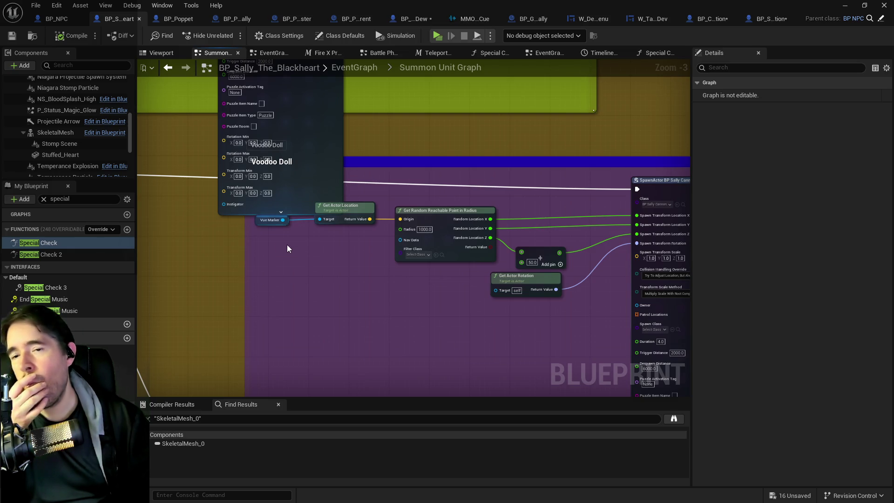
- Delete the Vue Marker node so Get Actor Location targets self
right_click(261, 244)
key("Escape")
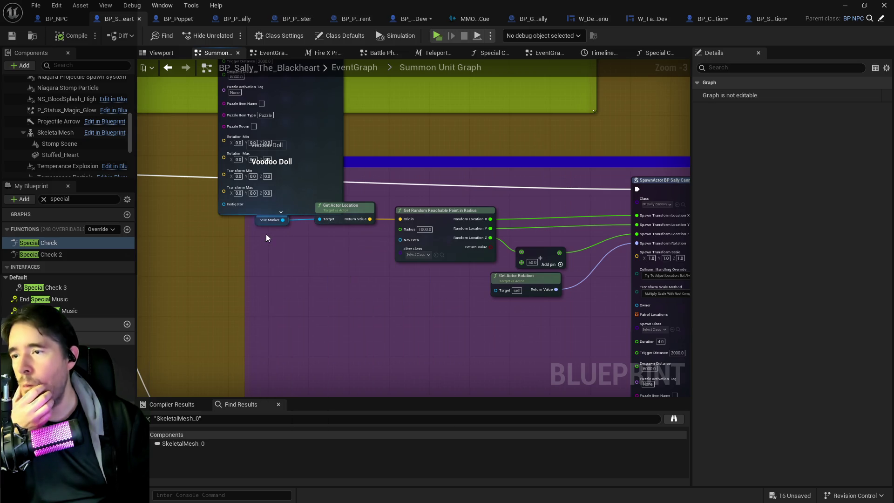
left_click(259, 222)
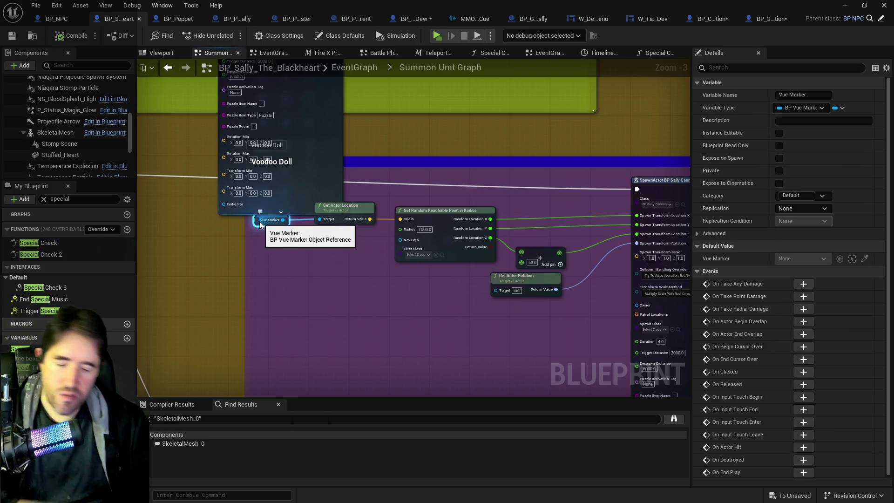
key("Delete")
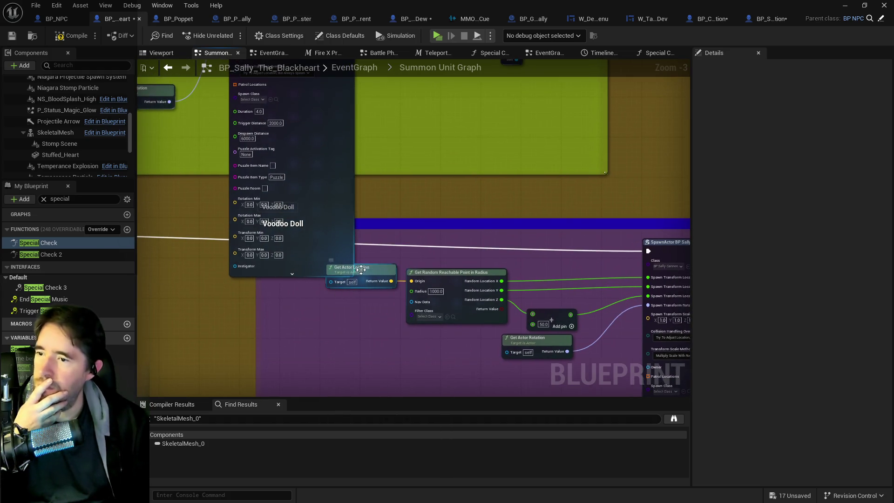
- Reposition Get Actor Location and Get Random Reachable Point in Radius together
left_click_drag(360, 269, 361, 295)
mouse_move(453, 277)
left_mouse_down()
mouse_move(442, 285)
mouse_move(448, 292)
left_mouse_up()
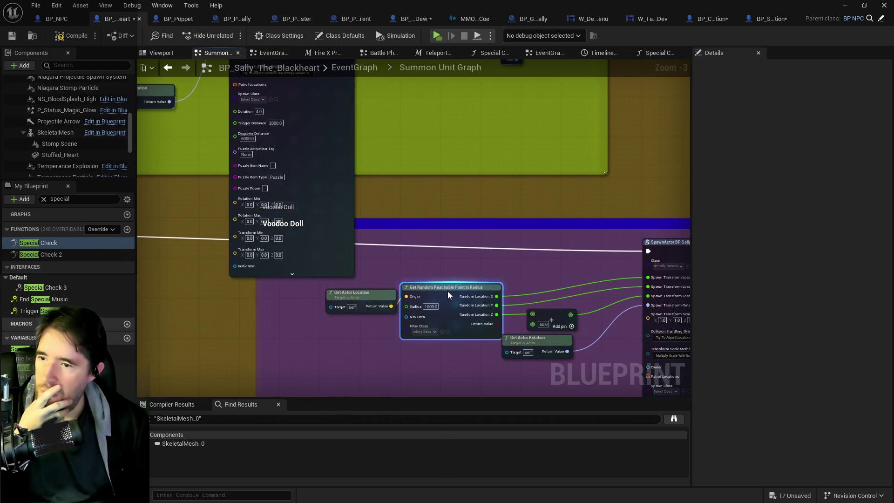
left_click_drag(373, 283, 419, 325)
mouse_move(436, 295)
left_mouse_down()
mouse_move(466, 269)
mouse_move(448, 273)
left_mouse_up()
- Centre on the Cannon Contraption spawn node and promote its class to a variable
scroll(465, 275, "down", 2)
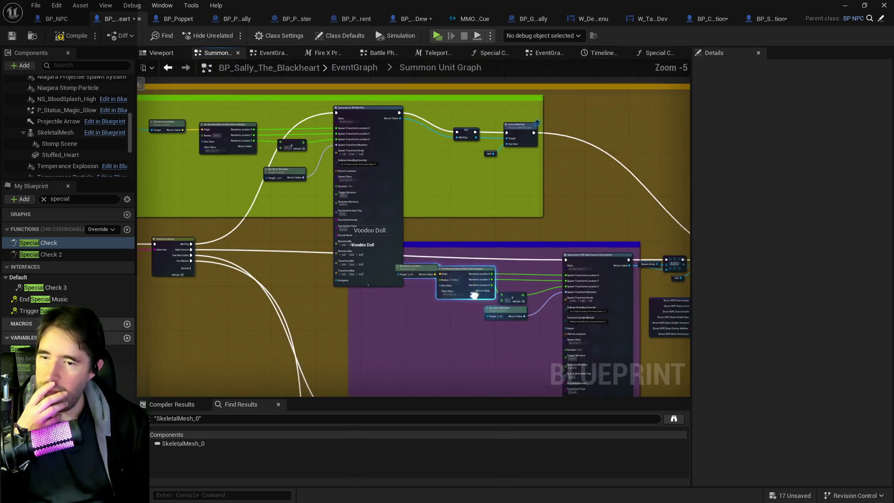
scroll(474, 295, "up", 1)
scroll(650, 263, "up", 2)
scroll(438, 210, "up", 1)
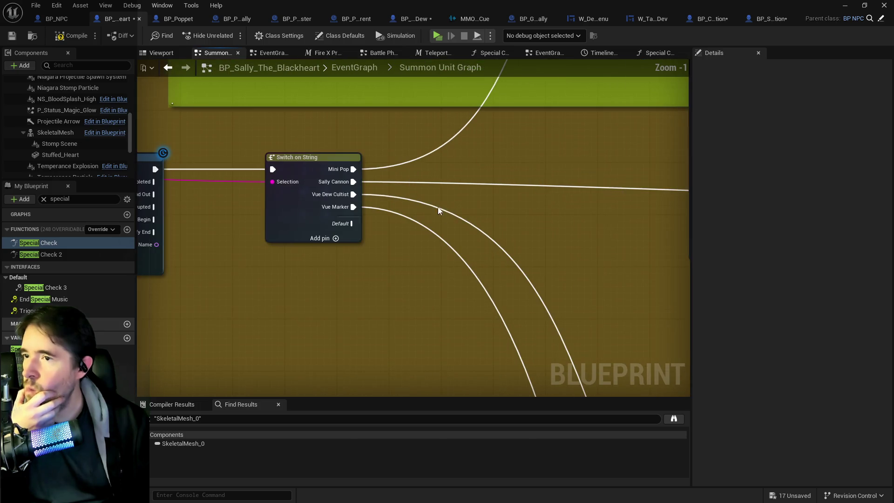
scroll(525, 281, "down", 1)
scroll(613, 263, "up", 2)
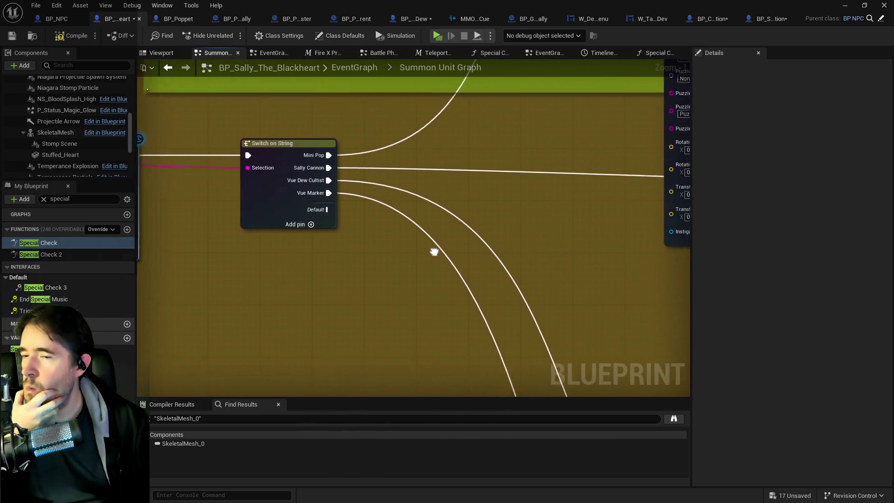
scroll(599, 282, "down", 4)
scroll(379, 208, "up", 1)
scroll(513, 189, "up", 1)
scroll(429, 196, "up", 1)
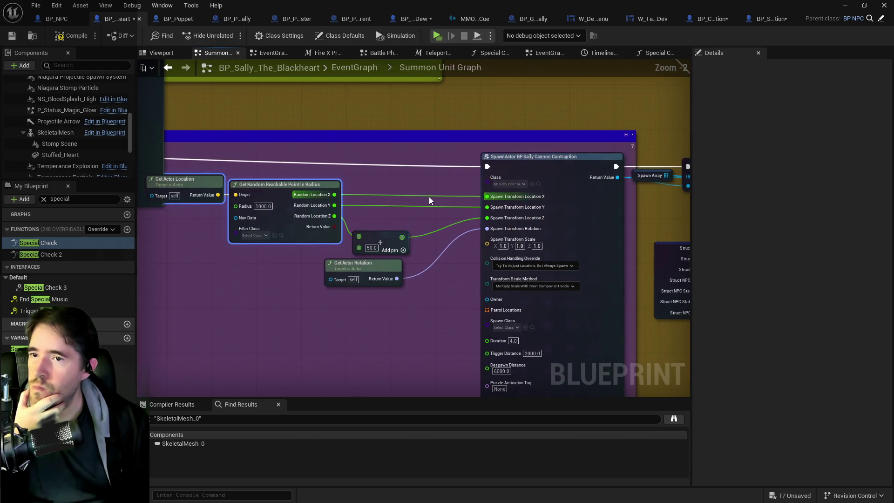
mouse_move(463, 226)
left_mouse_down()
mouse_move(444, 138)
mouse_move(429, 261)
mouse_move(424, 244)
mouse_move(414, 260)
mouse_move(338, 255)
mouse_move(375, 245)
left_mouse_up()
left_click(391, 304)
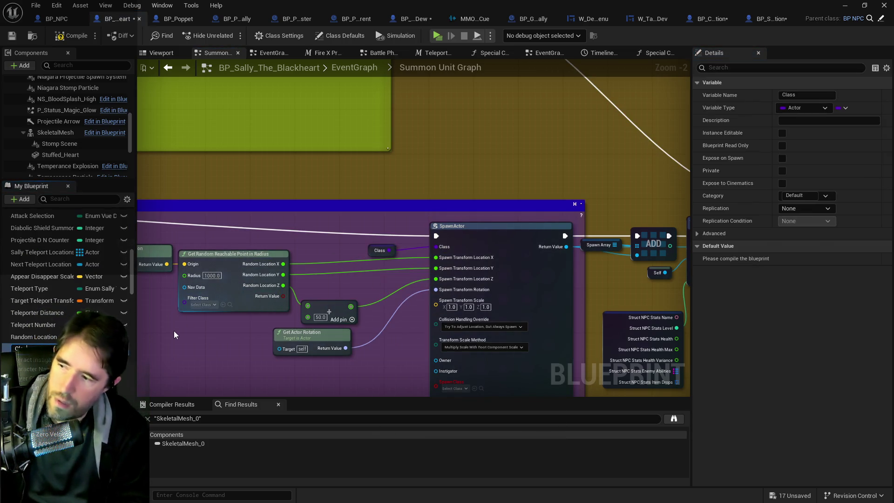
- Name the promoted variable Class To Spawn and unlink it so the spawn class reads NONE
type("Class To Spawn")
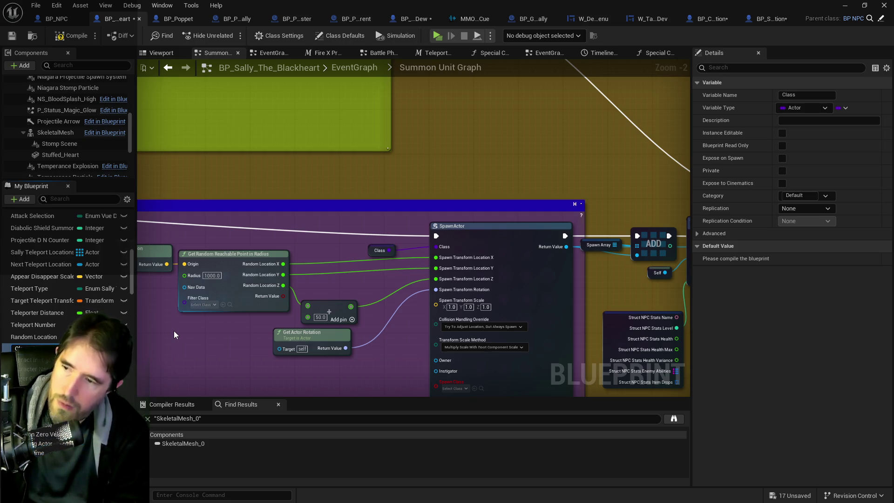
key("Return")
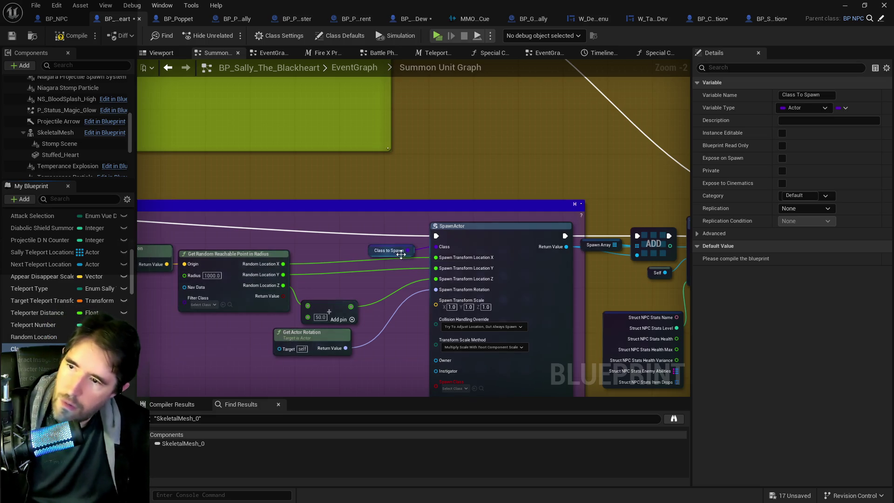
key("ctrl+z")
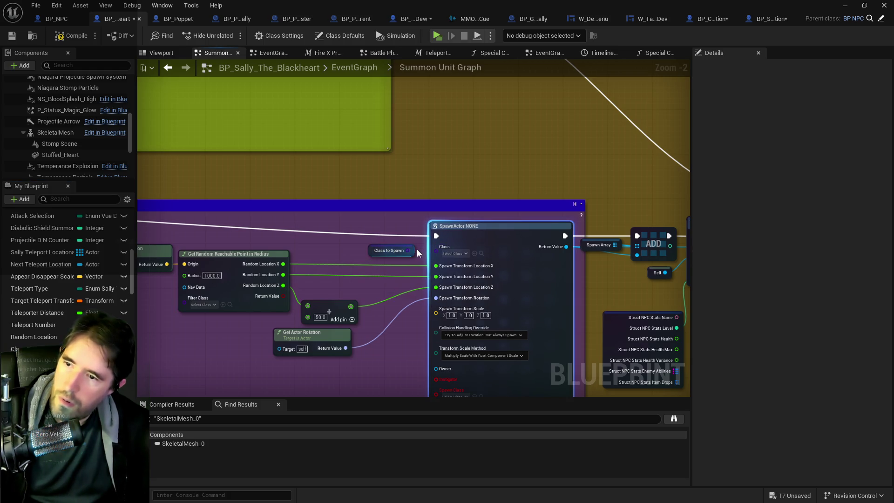
key("ctrl+z")
left_click(381, 253)
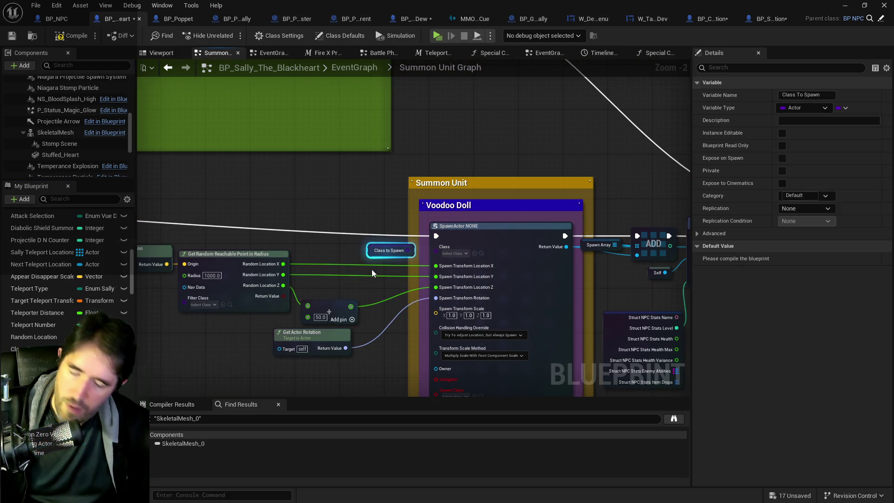
- Delete the old Class To Spawn node and make the variable a Soft Class Reference
key("Delete")
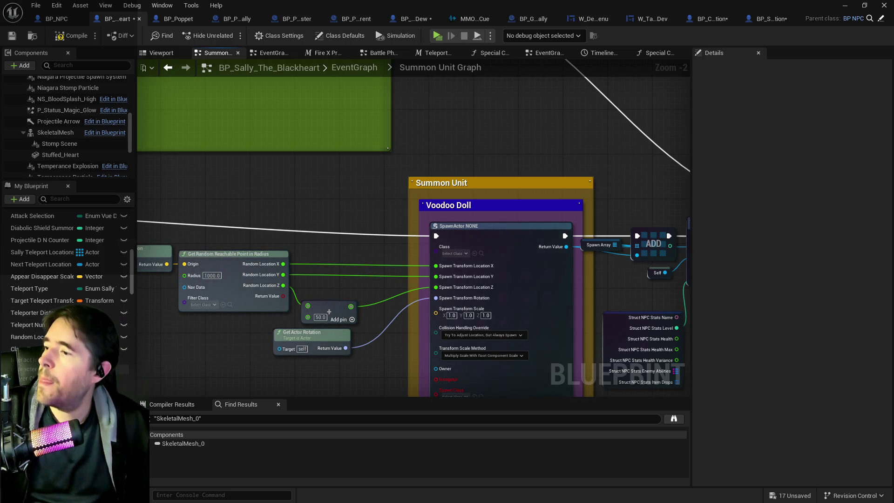
left_click(93, 349)
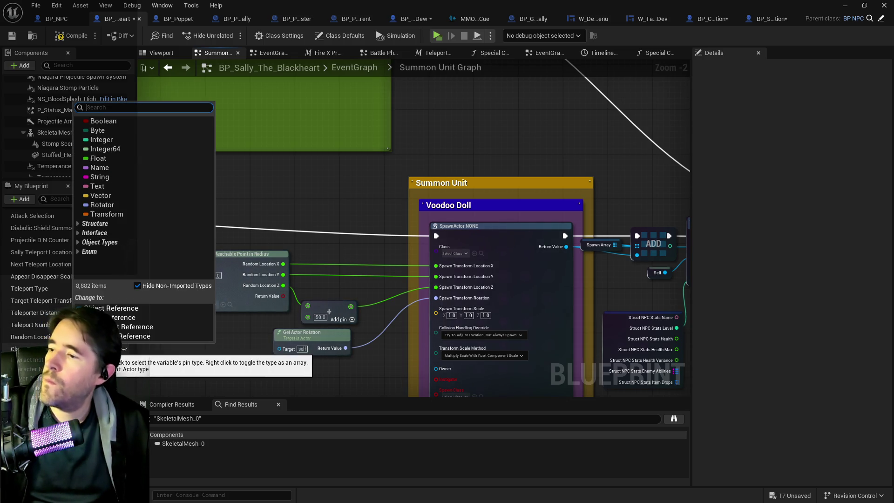
left_click(195, 336)
- Add a SET Class To Spawn node beside Switch on String holding BP_Sally_Cannon_Contraption
mouse_move(241, 333)
left_mouse_down()
mouse_move(354, 233)
mouse_move(512, 140)
mouse_move(413, 295)
left_mouse_up()
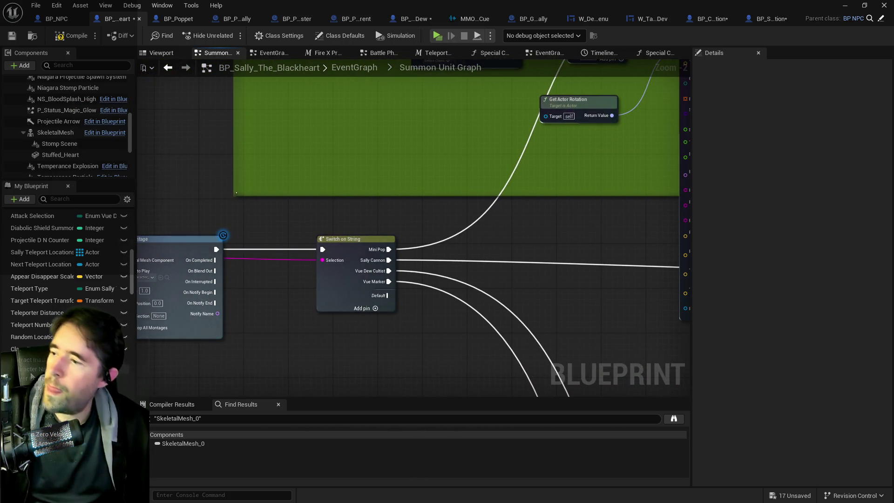
left_click_drag(28, 348, 475, 279)
left_click_drag(427, 260, 425, 260)
left_click(419, 277)
left_click(461, 281)
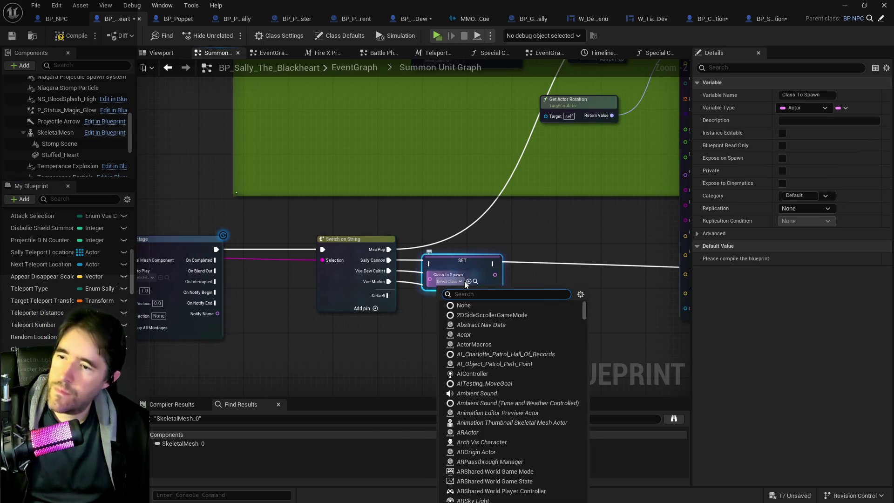
type("sally c")
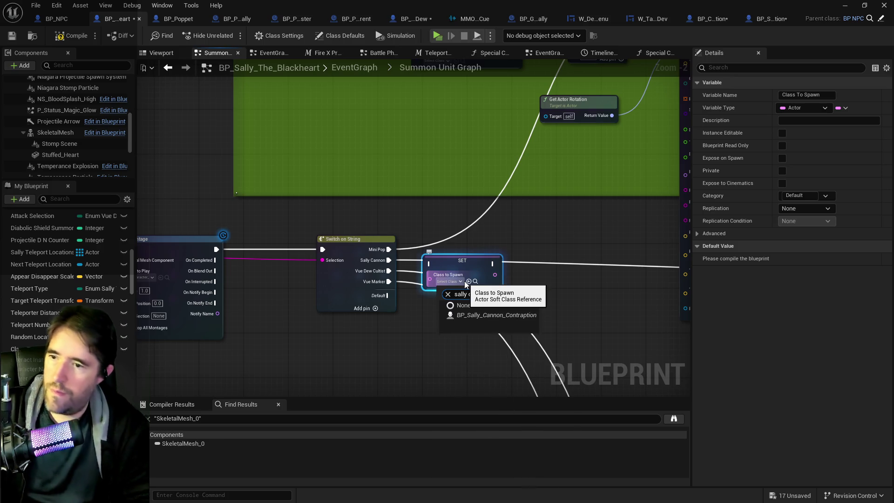
left_click(495, 313)
- Place the SET node right of Switch on String and wire the Sally Cannon case into it
mouse_move(468, 267)
left_mouse_down()
mouse_move(488, 256)
mouse_move(509, 262)
left_mouse_up()
mouse_move(389, 260)
left_mouse_down()
mouse_move(477, 261)
mouse_move(296, 258)
left_mouse_up()
mouse_move(426, 269)
left_mouse_down()
mouse_move(259, 236)
mouse_move(268, 209)
left_mouse_up()
type("cast t")
key("BackSpace")
key("BackSpace")
key("BackSpace")
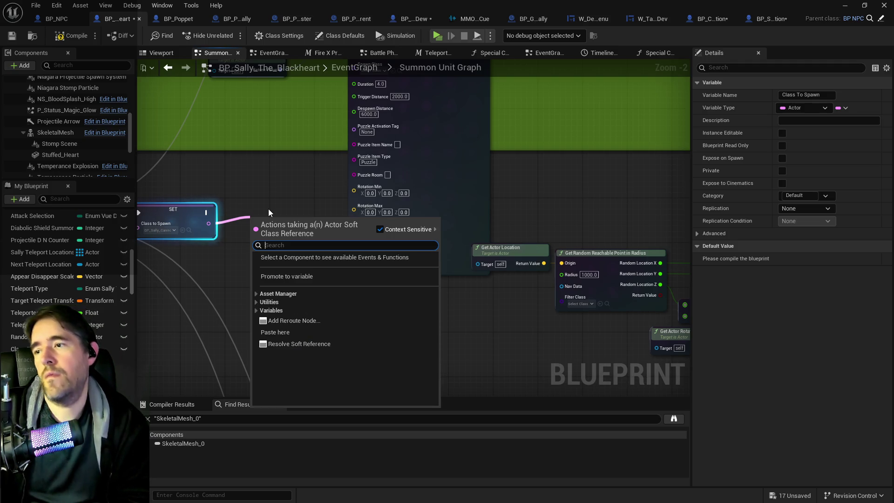
- Add an Async Load Class Asset node after the SET node
type("asyncc")
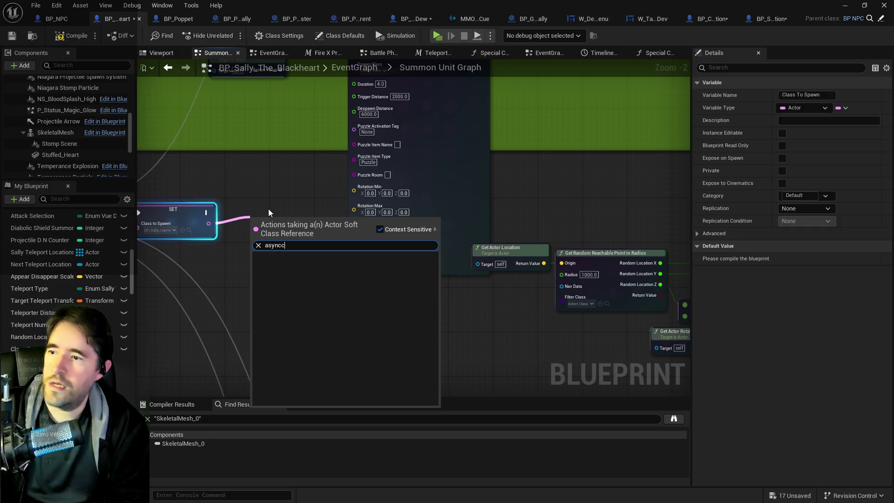
key("BackSpace")
left_click(303, 263)
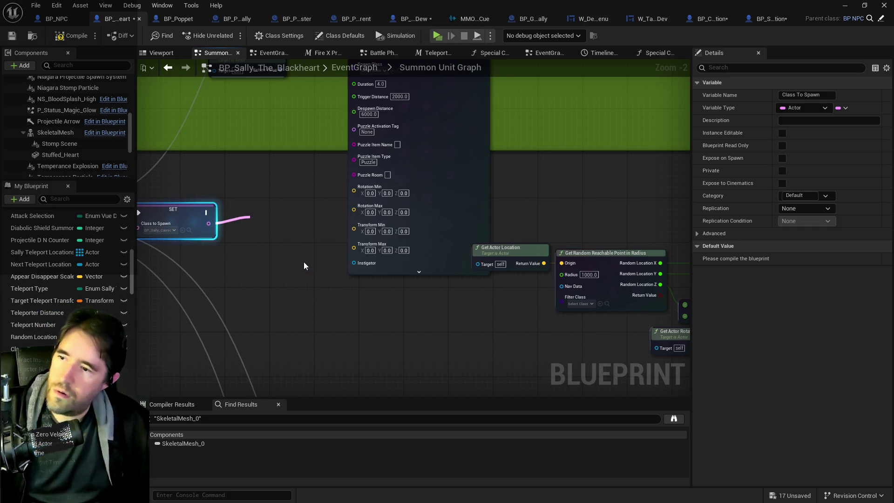
left_click_drag(281, 226, 275, 208)
- Move the Mini Pop comment group up, out of the way of the load chain
scroll(364, 298, "down", 1)
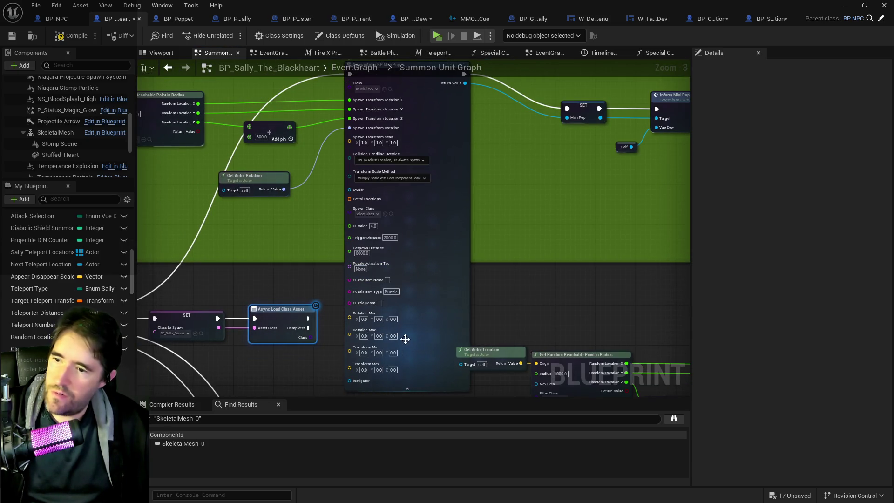
left_click_drag(407, 362, 420, 434)
scroll(436, 341, "down", 2)
left_click(541, 279)
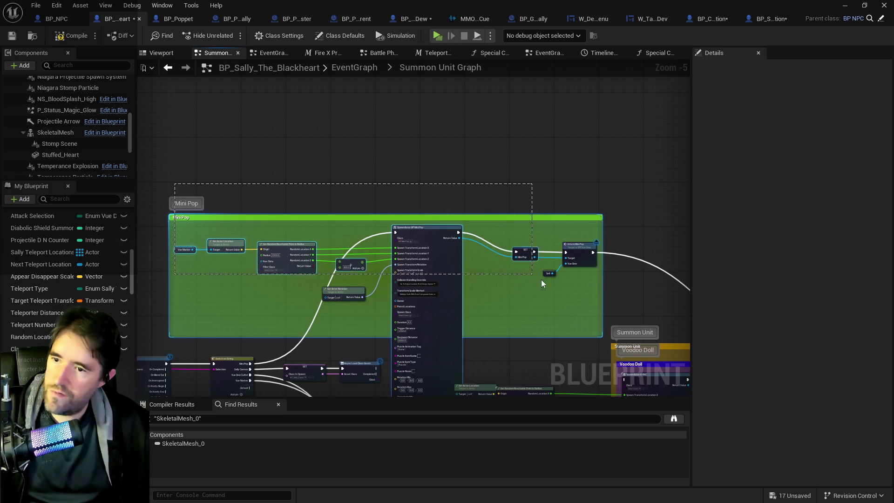
left_click_drag(580, 267, 580, 108)
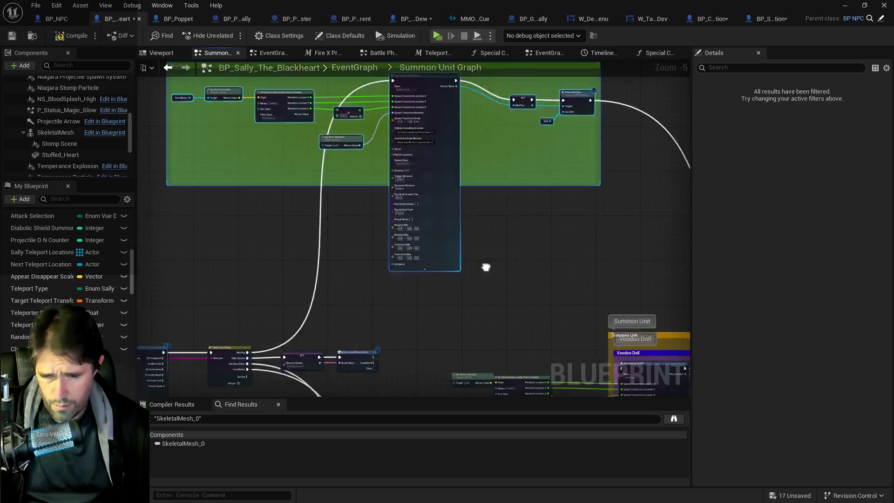
scroll(453, 251, "up", 4)
left_click_drag(165, 372, 291, 288)
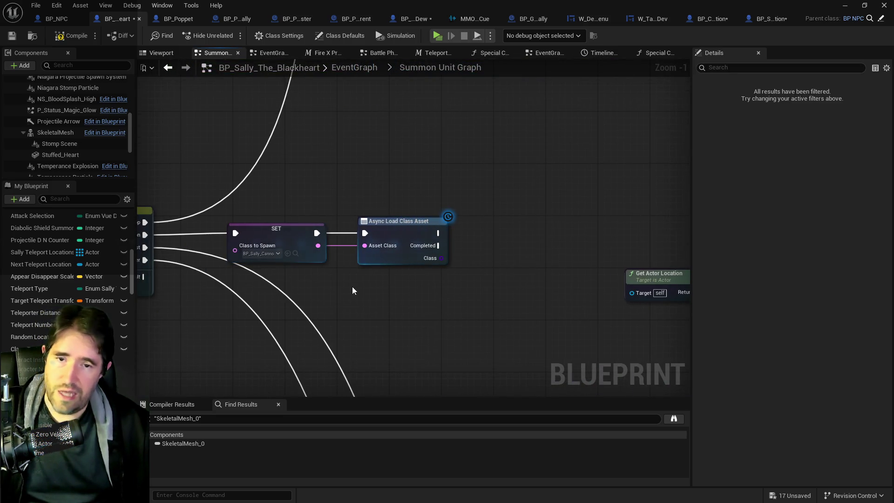
- Feed the loaded class into a Cast To Actor Class node that runs on Completed
left_click_drag(435, 264, 497, 231)
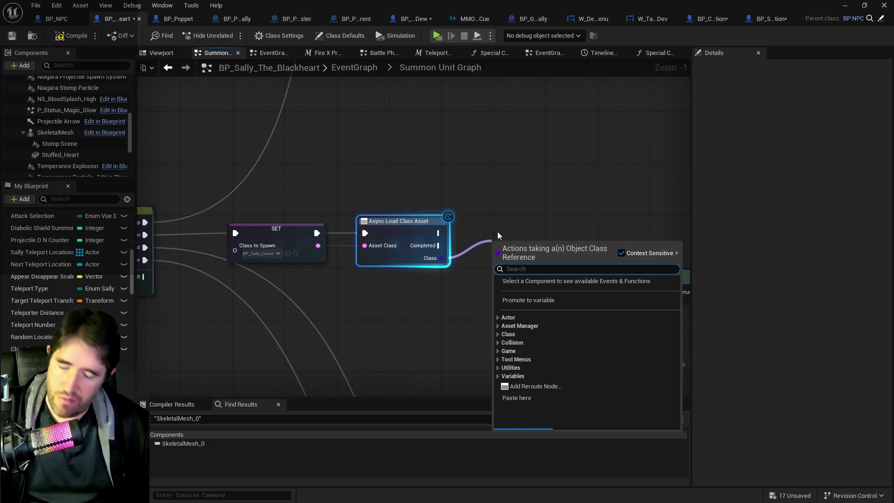
type("cast to actor")
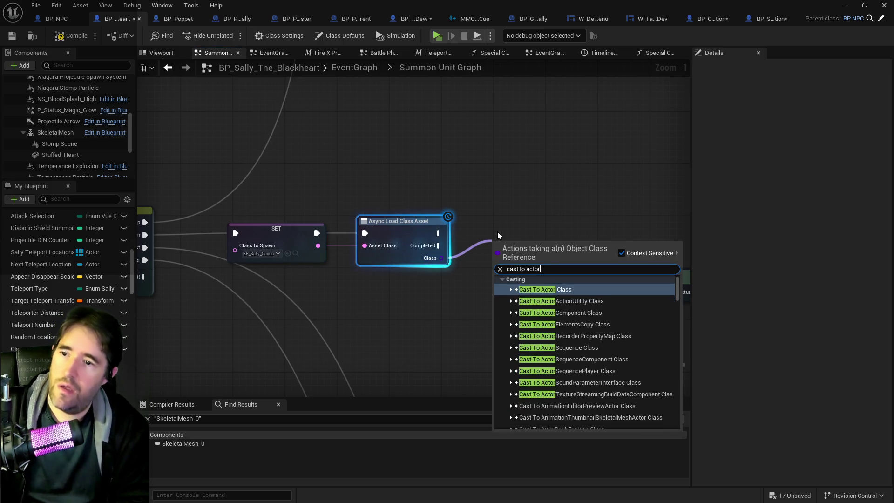
left_click(525, 290)
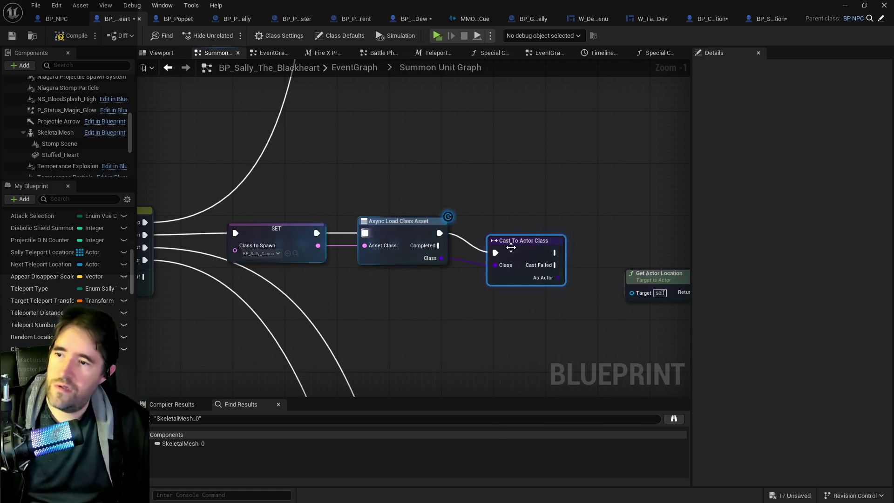
mouse_move(535, 245)
left_mouse_down()
mouse_move(534, 223)
mouse_move(470, 226)
mouse_move(387, 191)
left_mouse_up()
scroll(461, 212, "down", 1)
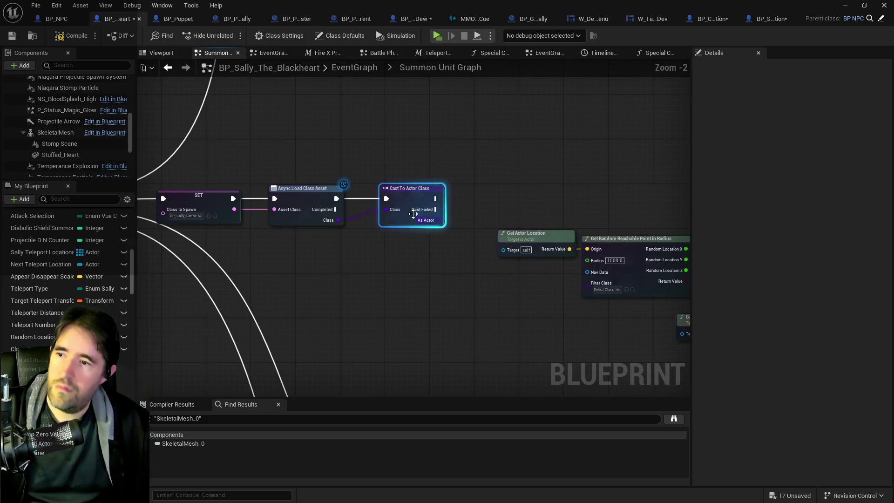
mouse_move(336, 210)
left_mouse_down()
mouse_move(400, 209)
mouse_move(388, 199)
left_mouse_up()
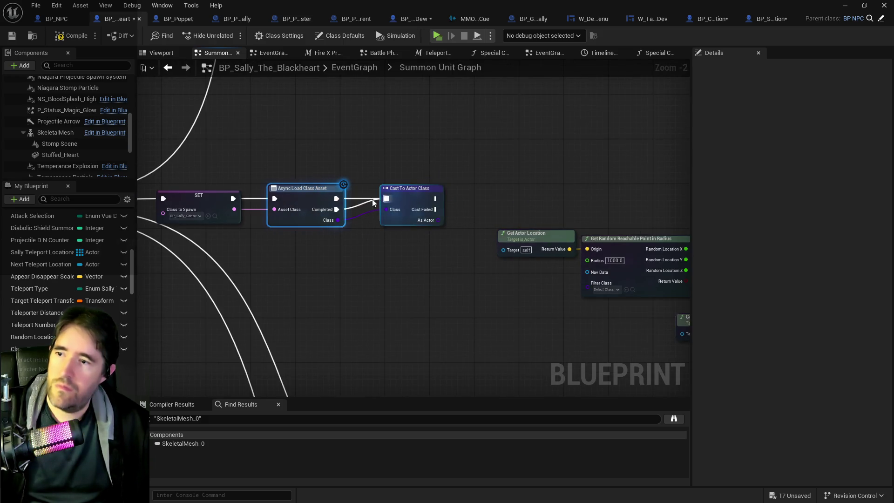
left_click(354, 197, "alt")
left_click_drag(398, 192, 409, 203)
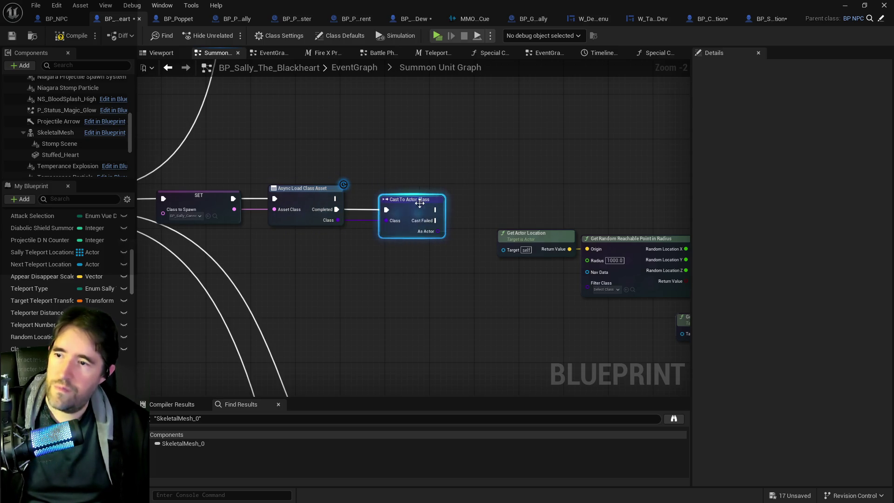
scroll(180, 205, "down", 1)
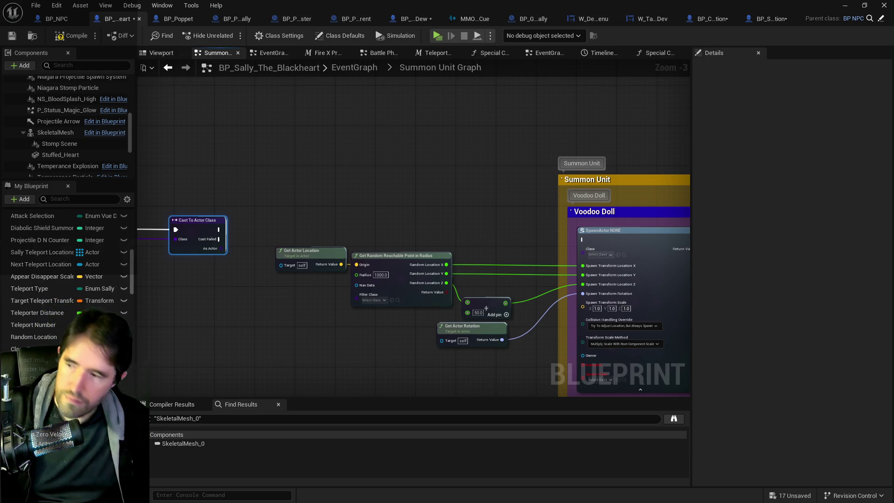
- Rename the soft class variable to Soft Ref Class To Spawn
mouse_move(330, 204)
left_mouse_down()
mouse_move(306, 233)
mouse_move(299, 216)
mouse_move(439, 211)
mouse_move(481, 225)
mouse_move(233, 223)
mouse_move(397, 252)
mouse_move(418, 245)
left_mouse_up()
left_click(290, 191)
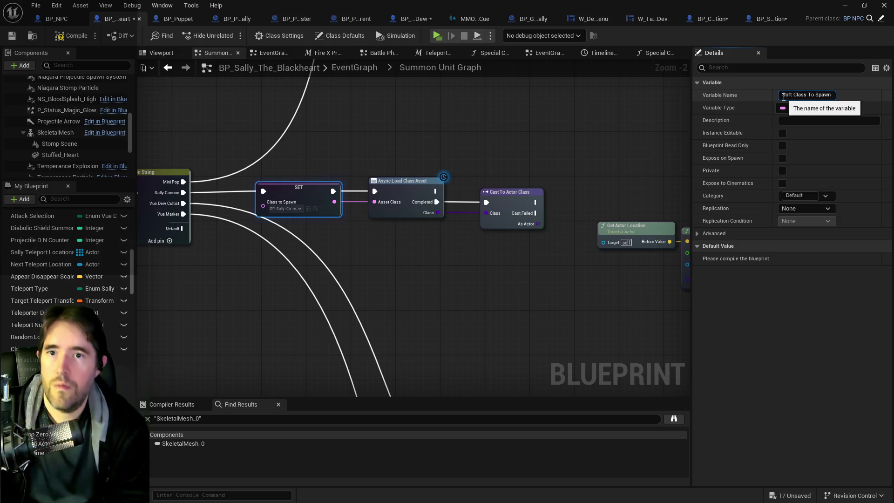
type("Ref")
key("Return")
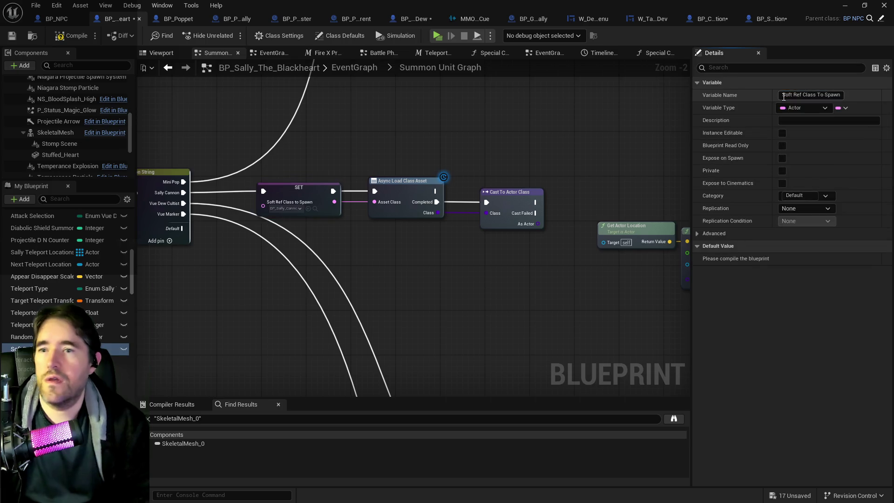
- Promote the cast's As Actor result to a new variable named Class To Spawn
mouse_move(528, 230)
left_mouse_down()
mouse_move(404, 229)
mouse_move(484, 221)
left_mouse_up()
left_click(501, 258)
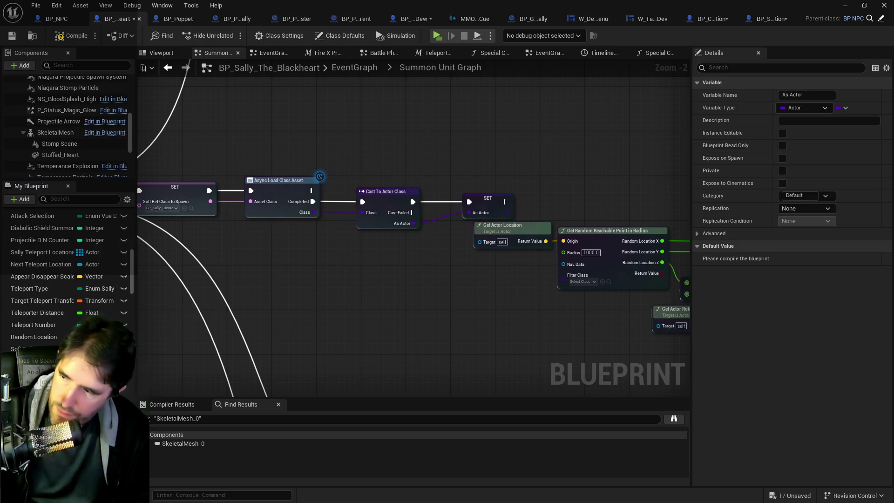
key("Return")
- Add a Get Class to Spawn node beside SpawnActor's class input
mouse_move(326, 329)
left_mouse_down()
mouse_move(349, 307)
mouse_move(361, 251)
left_mouse_up()
scroll(273, 275, "down", 2)
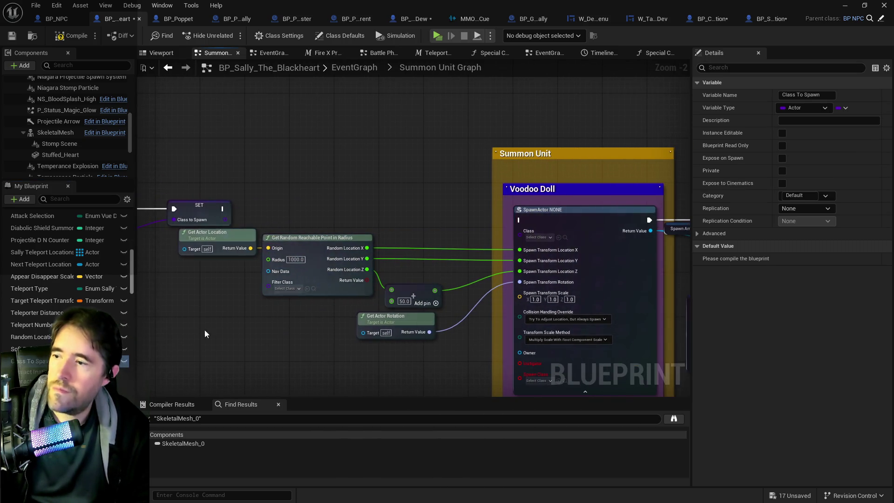
left_click_drag(252, 230, 498, 286)
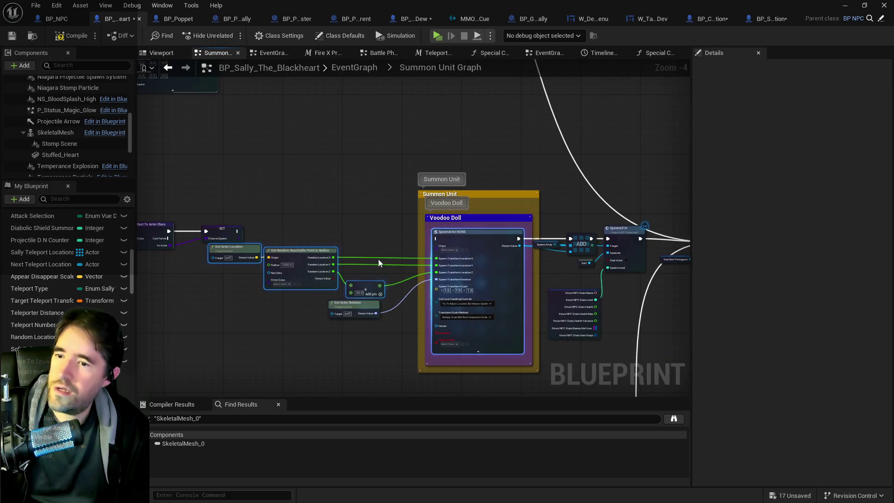
scroll(378, 259, "up", 4)
right_click(397, 251)
type("get clas to")
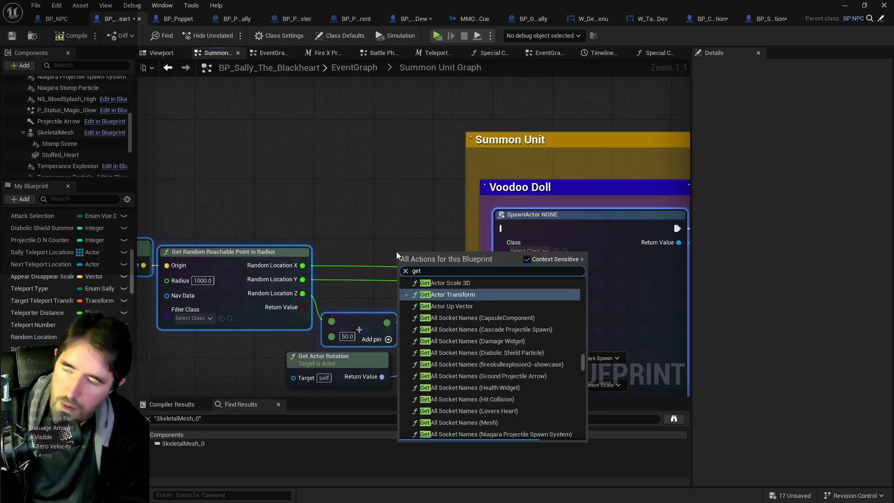
key("BackSpace")
key("BackSpace")
key("BackSpace")
type("s to spawn")
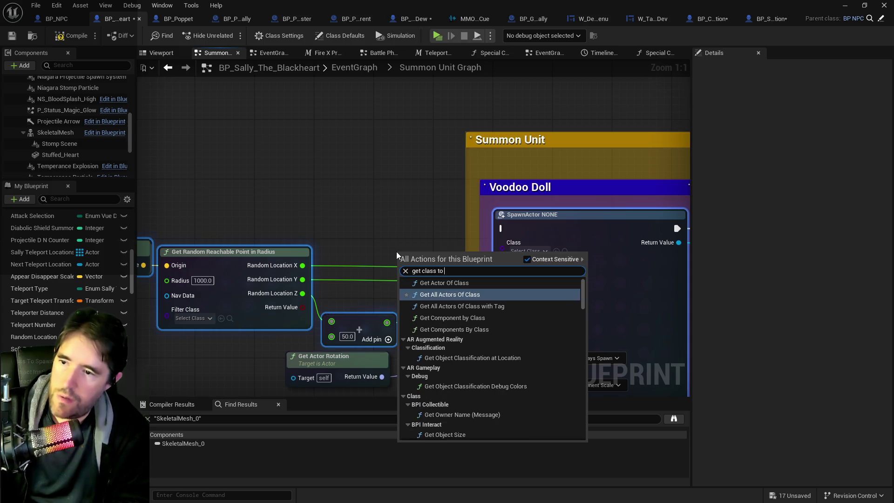
left_click(440, 320)
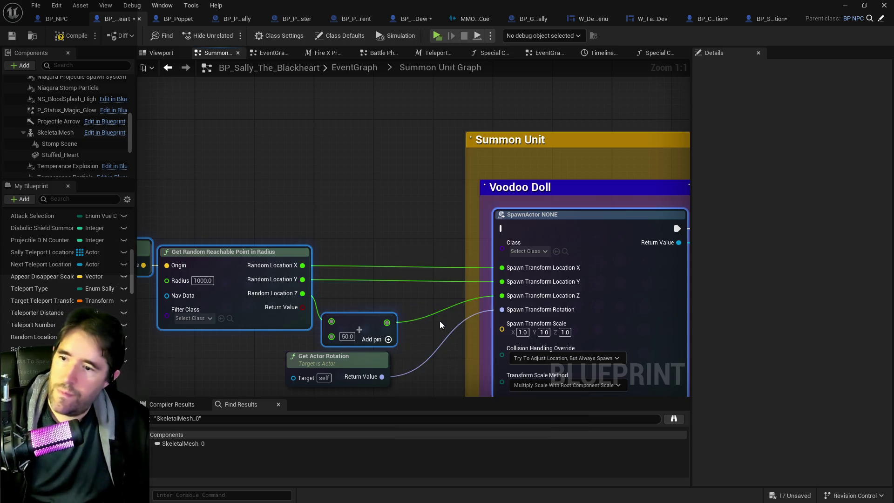
left_click_drag(462, 262, 504, 245)
scroll(381, 237, "down", 2)
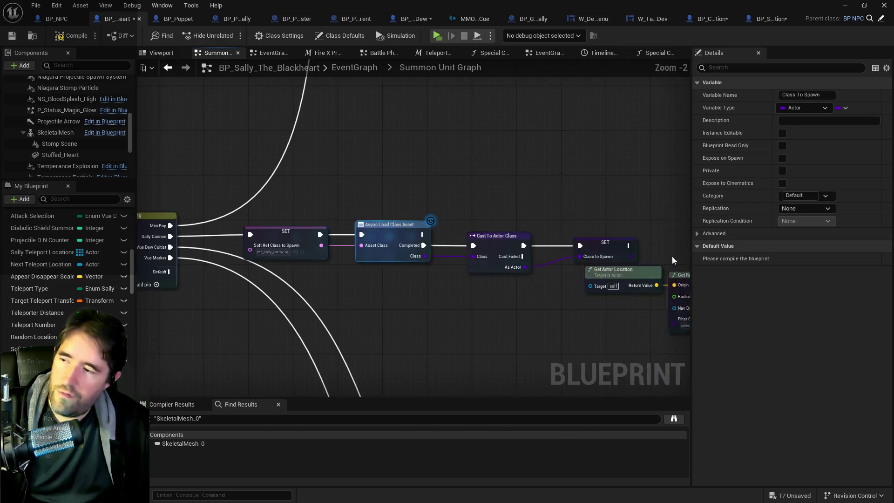
- Move the Soft Ref Class to Spawn SET node left, next to Switch on String
mouse_move(360, 259)
left_mouse_down()
mouse_move(372, 256)
mouse_move(361, 281)
mouse_move(313, 256)
left_mouse_up()
left_click(307, 281)
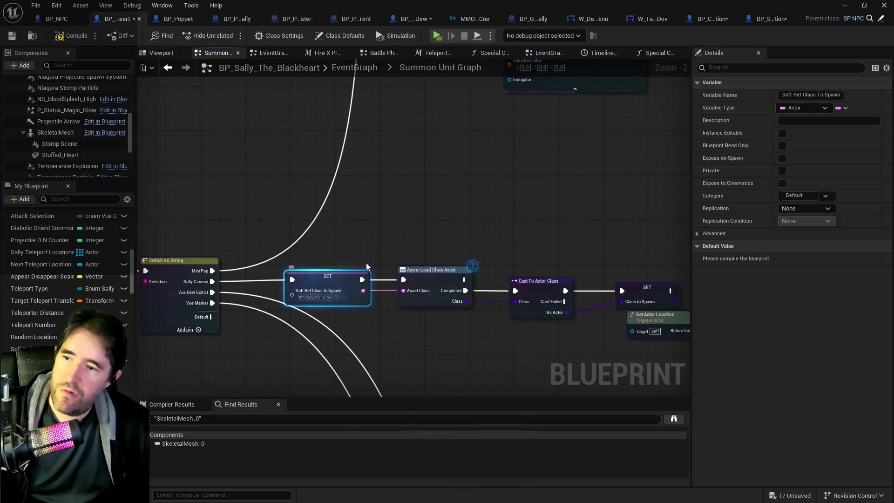
left_click_drag(560, 237, 440, 247)
left_click(531, 305)
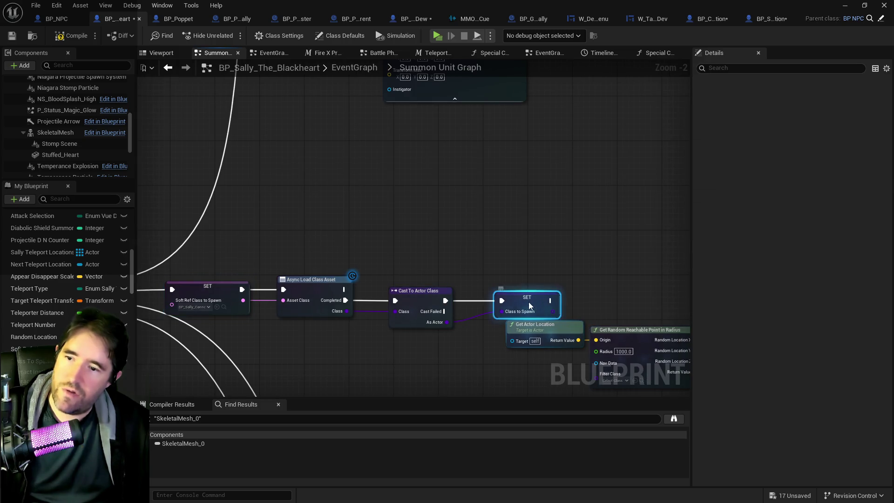
left_click_drag(527, 302, 507, 274)
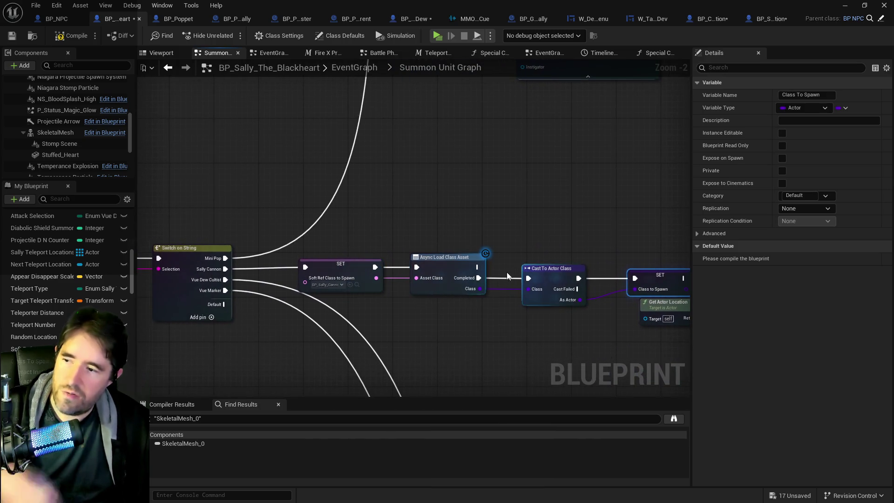
left_click_drag(398, 304, 502, 304)
left_click_drag(453, 268, 408, 268)
- Feed a Get Soft Ref Class to Spawn node into Async Load's Asset Class pin
left_click(466, 278, "alt")
right_click(480, 295)
type("get soft class")
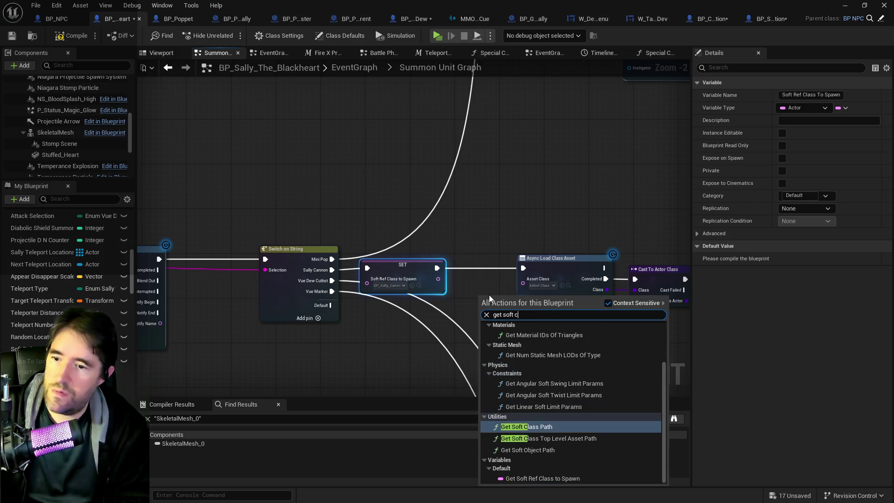
left_click(569, 405)
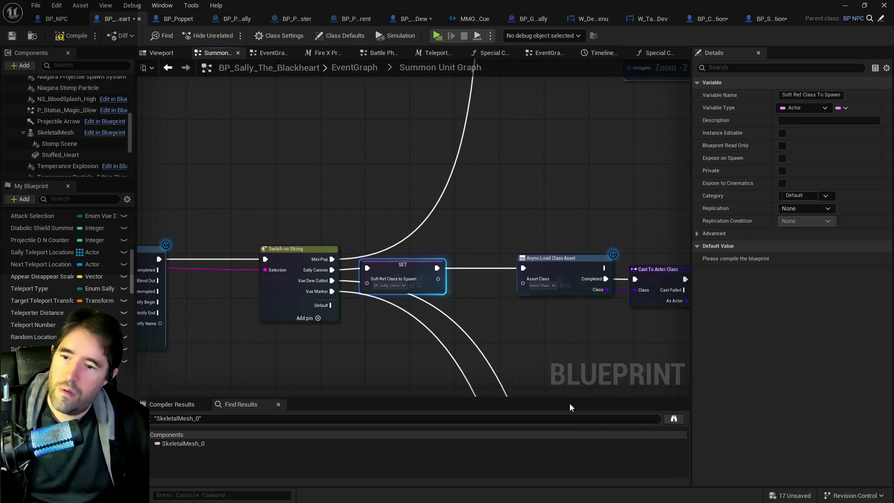
mouse_move(504, 300)
left_mouse_down()
mouse_move(478, 304)
mouse_move(521, 288)
mouse_move(523, 279)
left_mouse_up()
left_click(402, 265)
- Duplicate the SET node with the Skullhead class and name the first switch case Skull Head
key("ctrl+w")
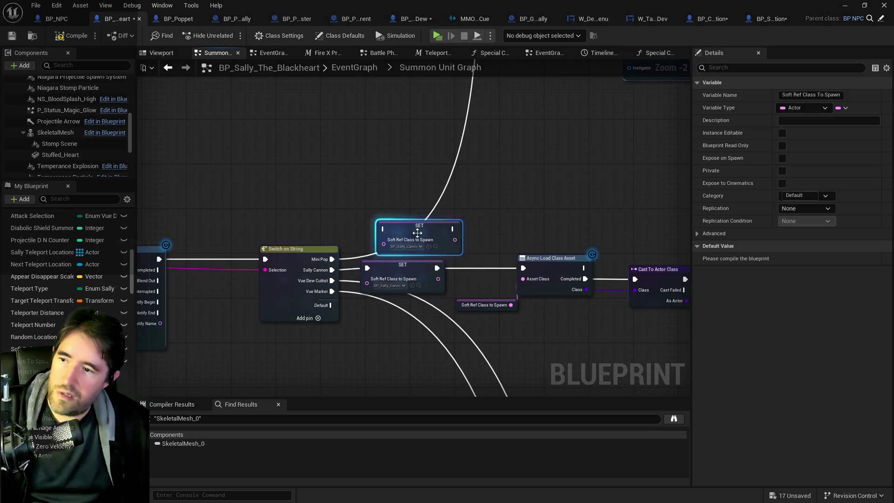
left_click(319, 264)
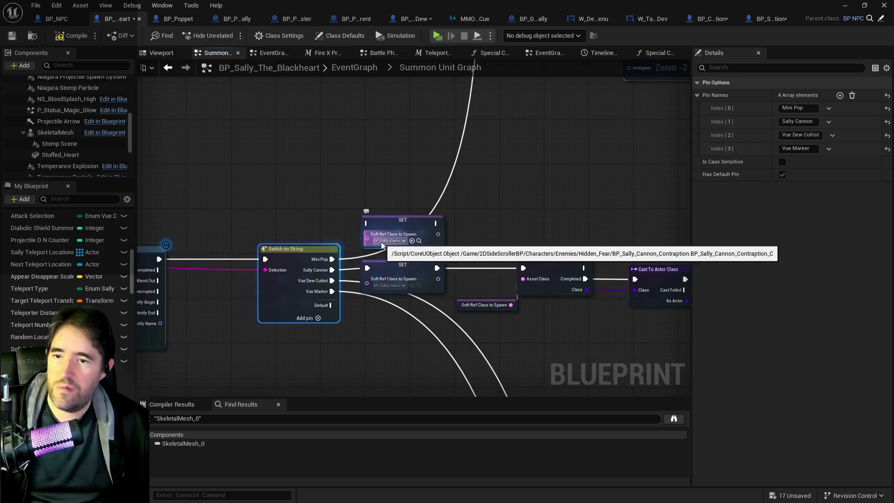
left_click(806, 108)
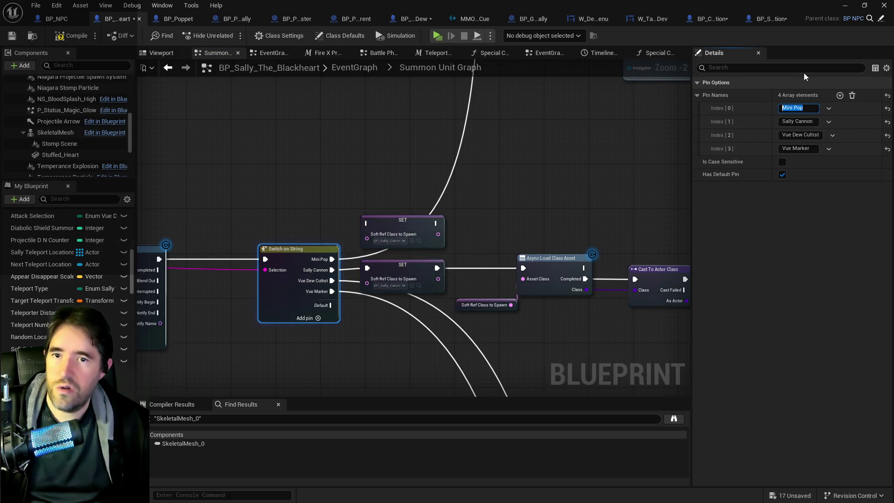
type("Skull Head")
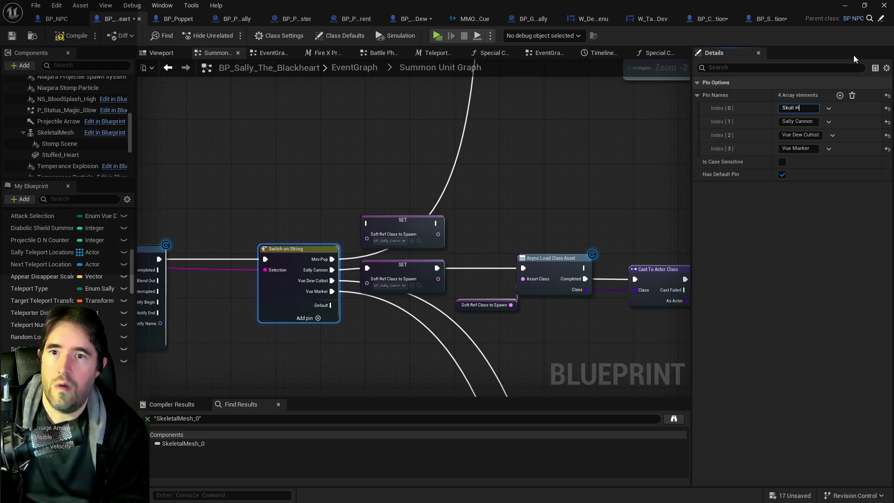
key("Return")
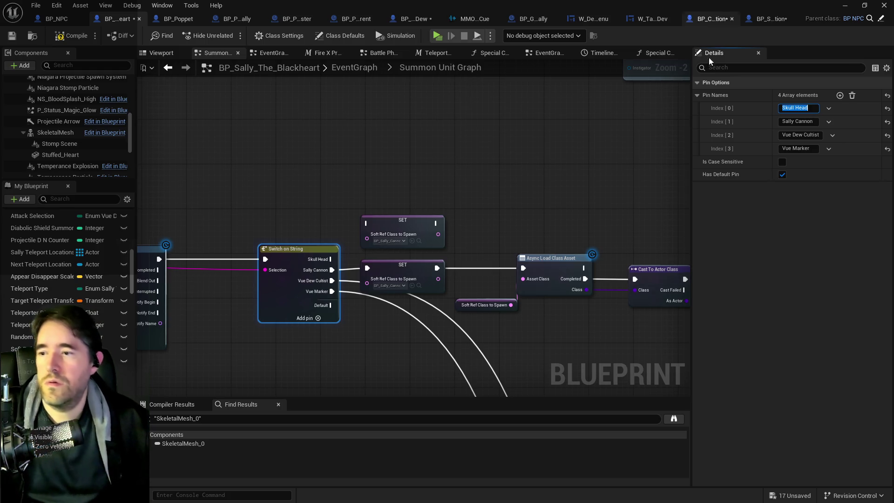
left_click(400, 241)
type("s")
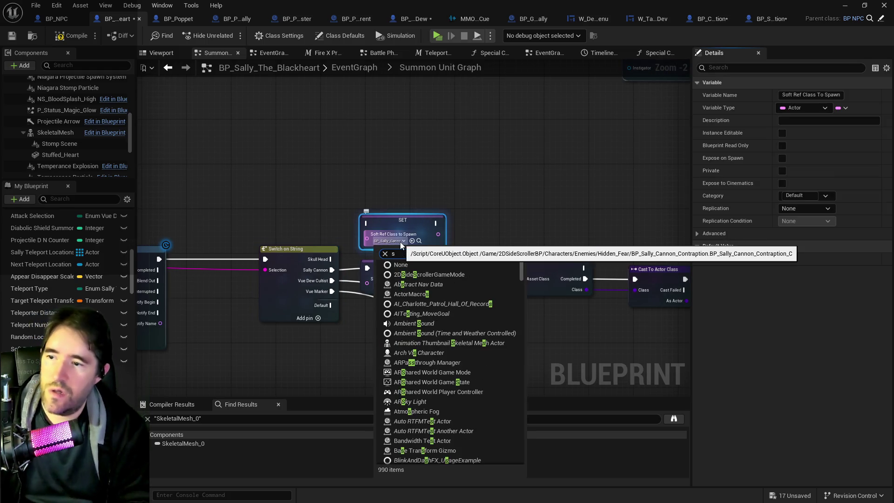
type("kull h")
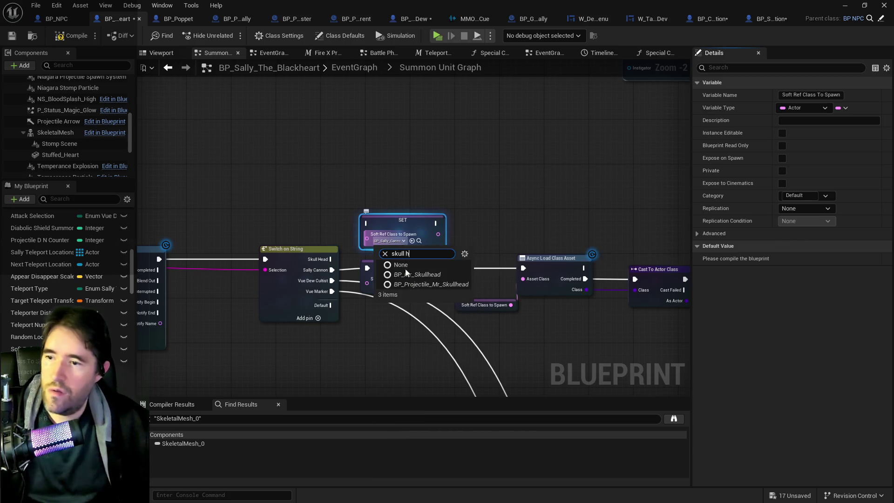
left_click(416, 274)
- Rename the first case to Mr Skullhead and wire it into the new SET node
left_click_drag(331, 259, 367, 229)
left_click(284, 256)
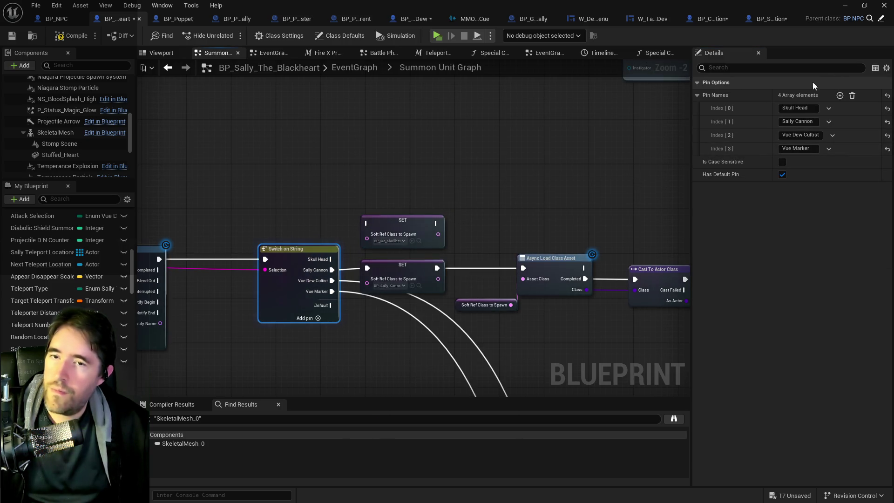
left_click(808, 108)
type("Mr Skullhead")
key("Return")
mouse_move(332, 258)
left_mouse_down()
mouse_move(356, 216)
mouse_move(367, 223)
left_mouse_up()
left_click(438, 228)
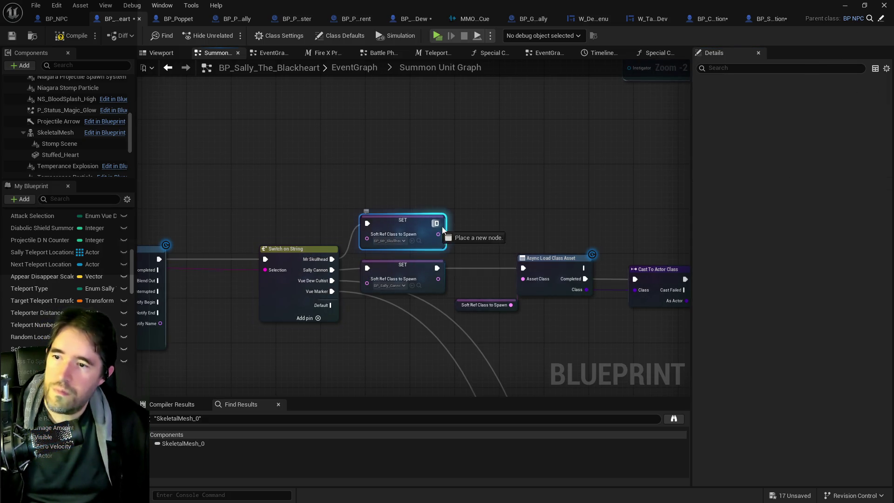
- Connect the Skullhead SET node's output to Async Load Class Asset
left_click_drag(435, 223, 527, 267)
scroll(383, 240, "down", 5)
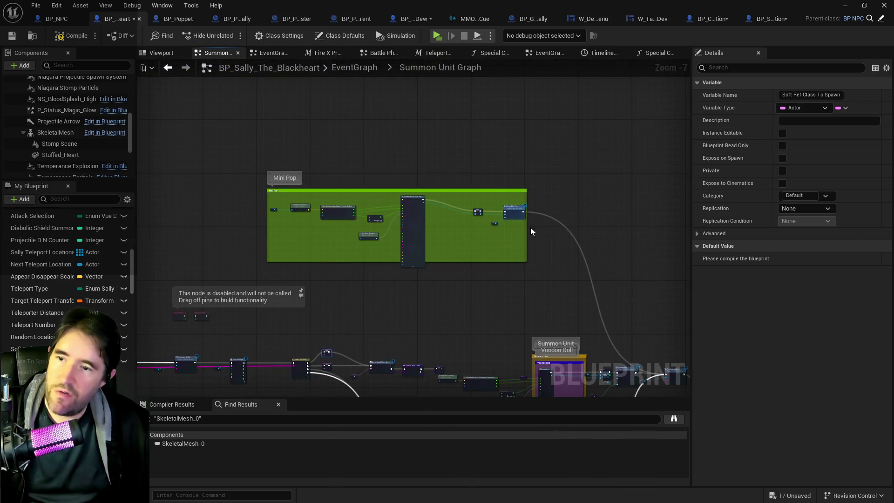
scroll(329, 256, "up", 2)
- Delete the Mini Pop comment block with all its nodes
mouse_move(287, 199)
left_mouse_down()
mouse_move(713, 308)
mouse_move(594, 361)
mouse_move(574, 325)
left_mouse_up()
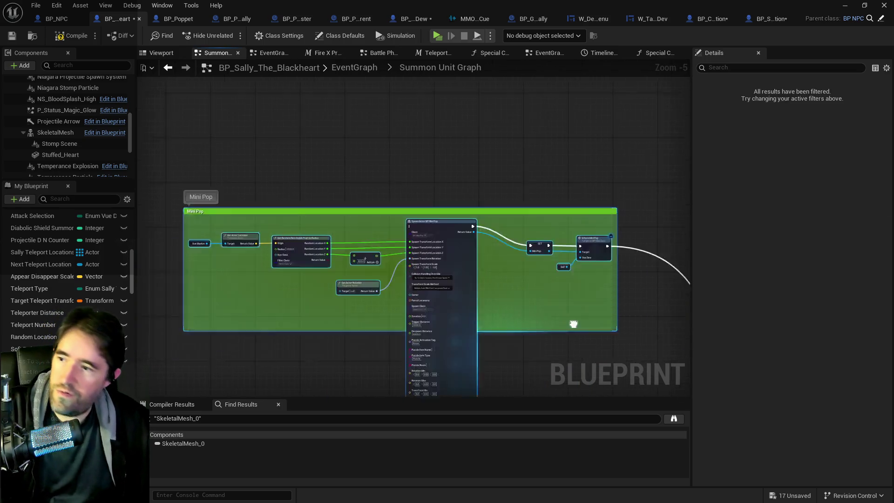
scroll(455, 247, "up", 4)
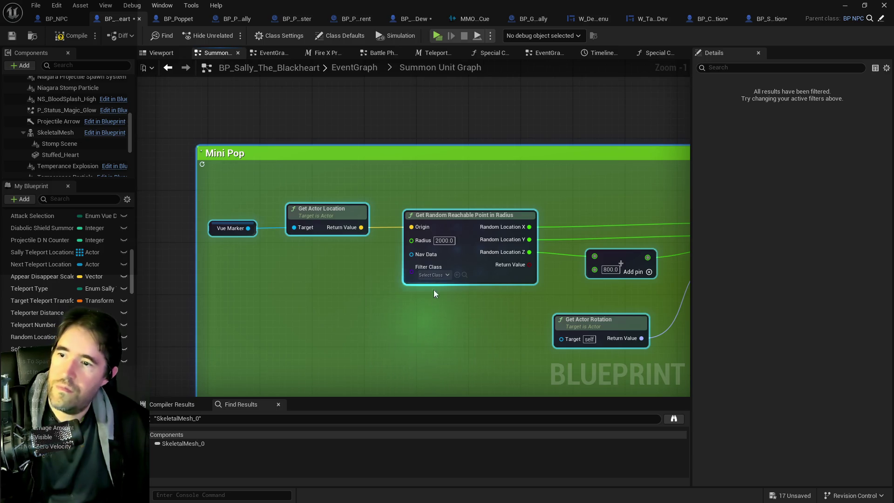
key("Delete")
scroll(494, 278, "down", 4)
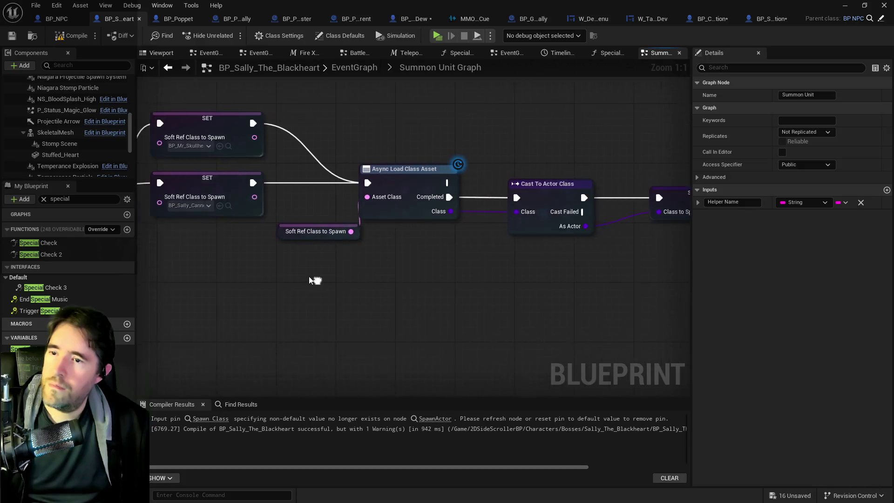
scroll(310, 280, "down", 5)
mouse_move(337, 162)
left_mouse_down()
mouse_move(249, 112)
mouse_move(172, 105)
left_mouse_up()
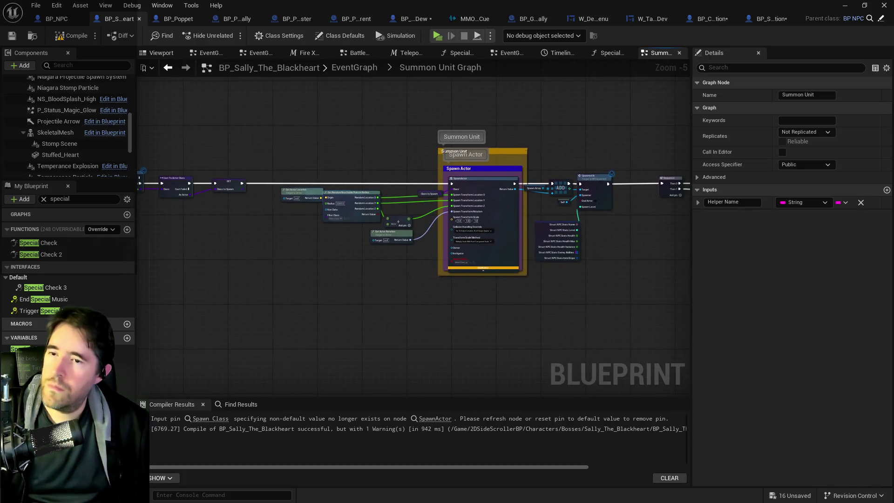
left_click_drag(539, 139, 387, 199)
scroll(387, 199, "up", 2)
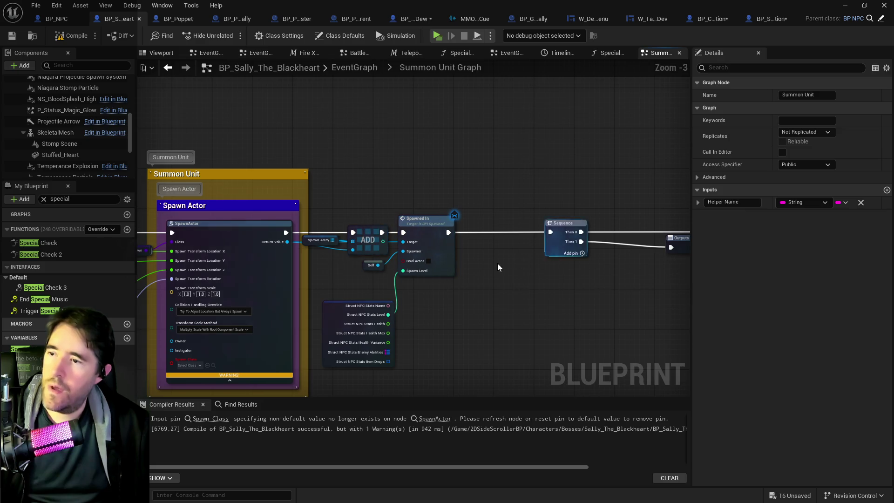
- Refresh the Spawn Actor node to clear the stale Spawn Class pin, then compile and save
left_click_drag(334, 327, 371, 272)
scroll(371, 271, "up", 1)
right_click(363, 289)
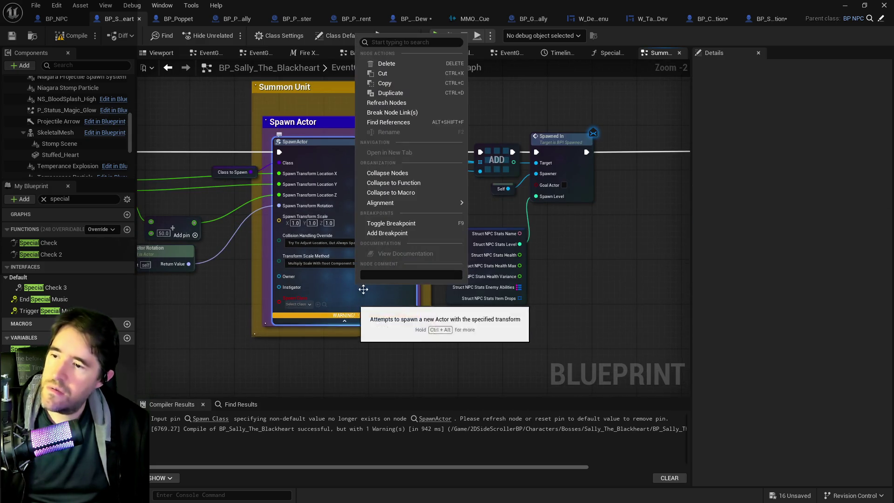
left_click(387, 102)
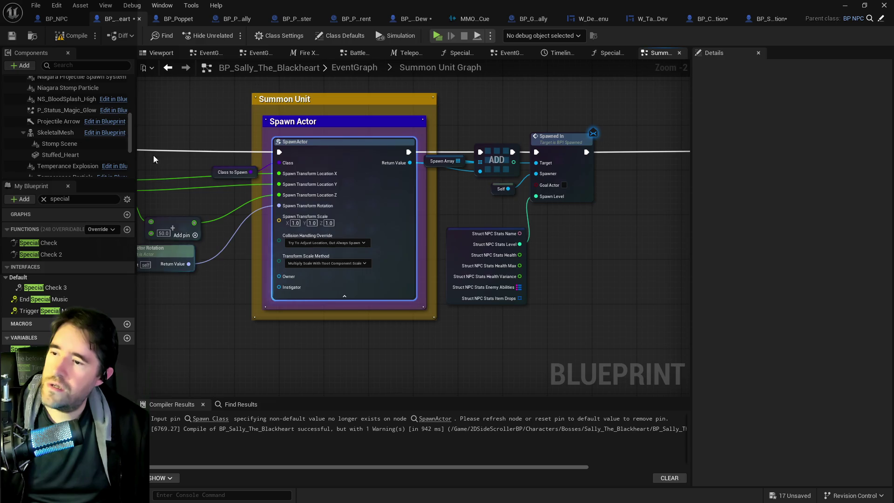
left_click(74, 34)
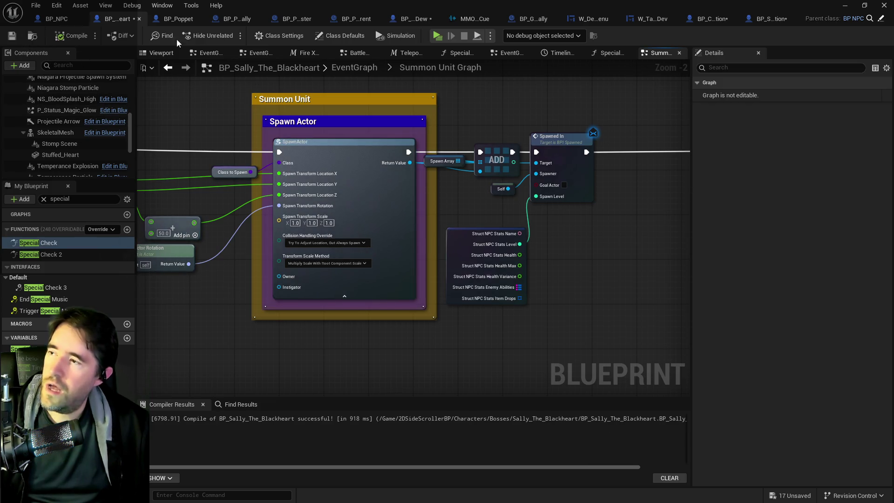
left_click(12, 35)
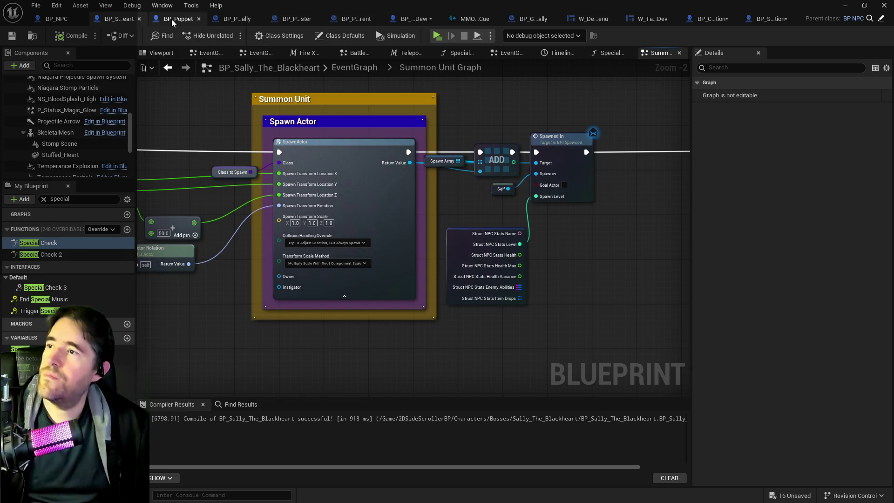
- Save BP_Vue_Dew, then look over BP_Puppet_Master's Spawn Enemy graph
left_click(404, 22)
left_click(12, 36)
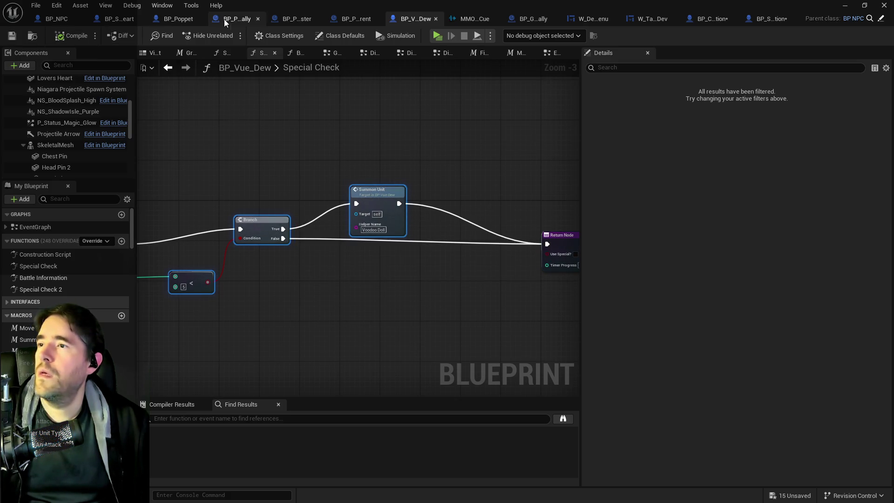
left_click(293, 20)
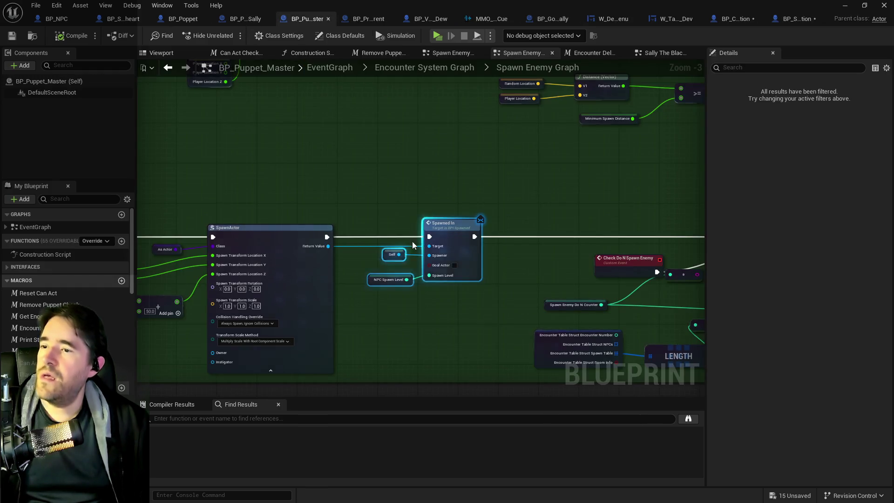
scroll(465, 210, "down", 2)
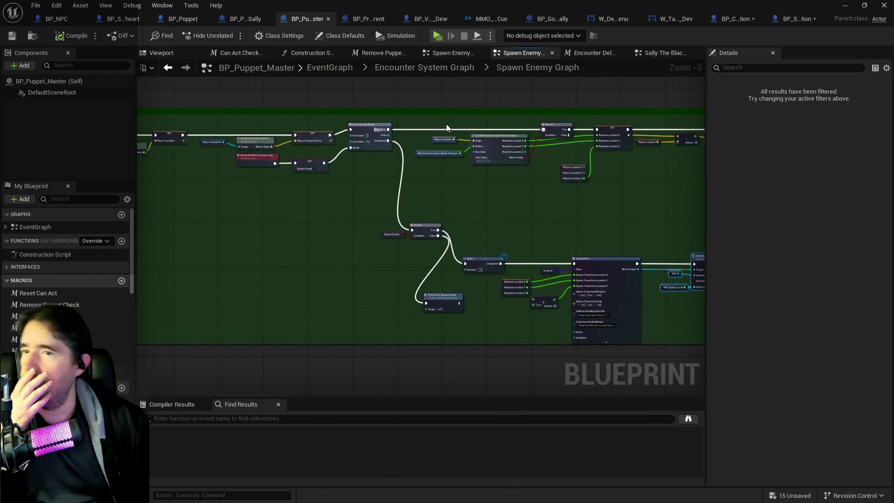
left_click_drag(331, 162, 217, 165)
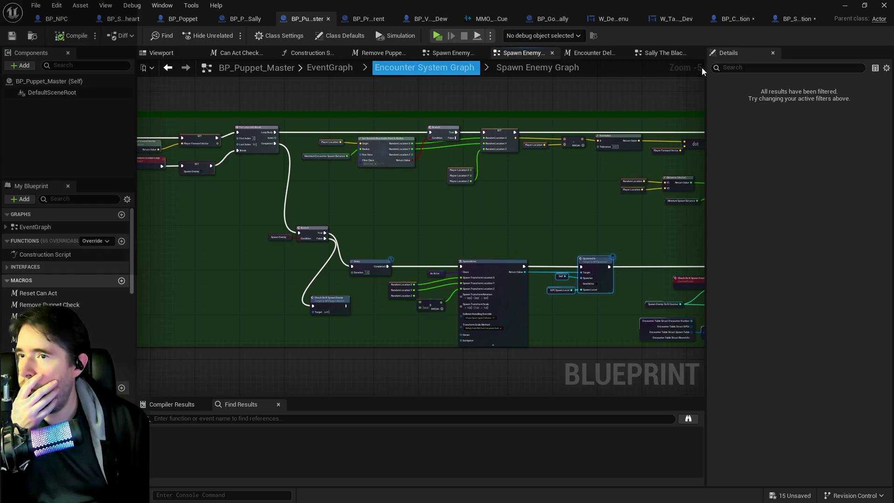
- Open Sally's Battle Phase 2 graph and inspect the Special Check 2 interface definition
left_click(658, 52)
scroll(377, 283, "down", 5)
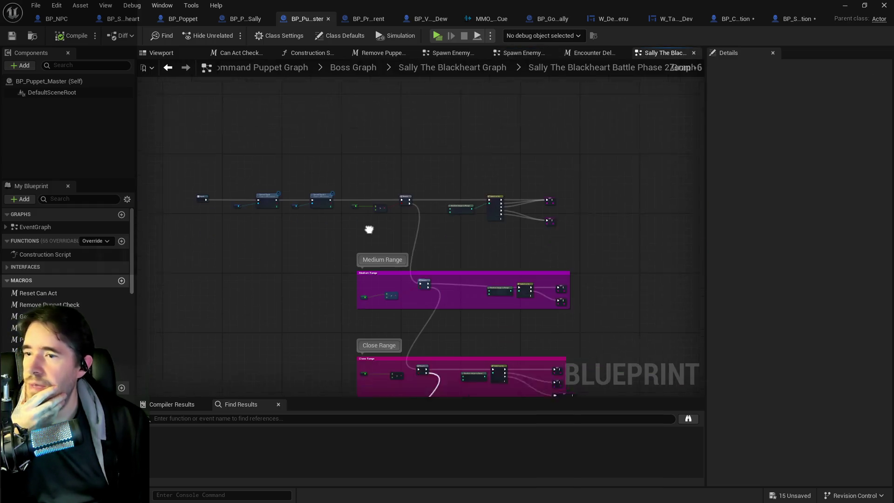
left_click_drag(369, 232, 354, 157)
scroll(277, 142, "up", 5)
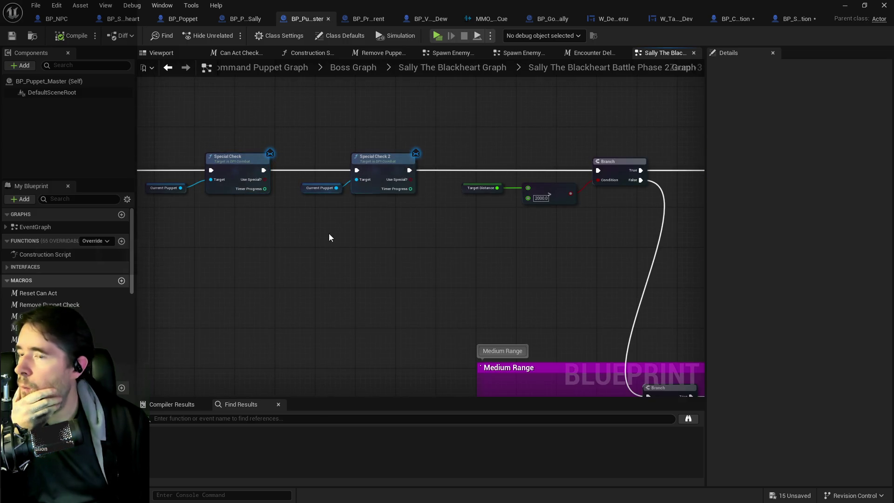
left_click(374, 161)
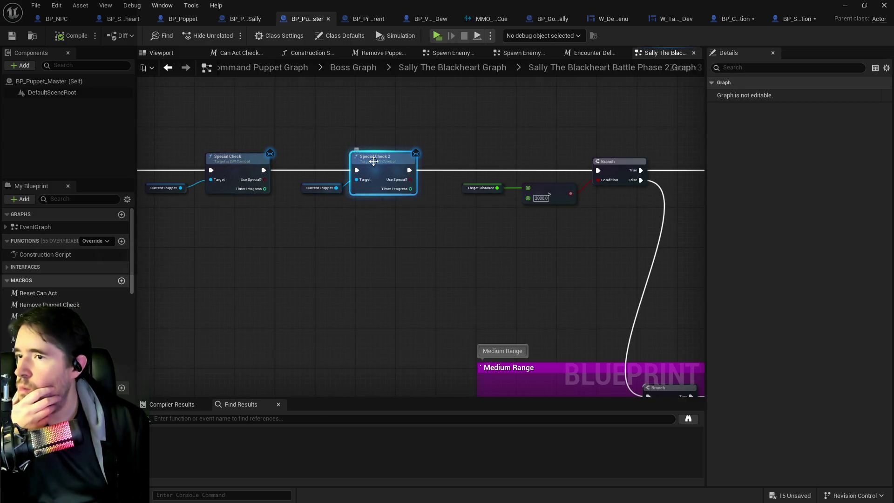
double_click(373, 161)
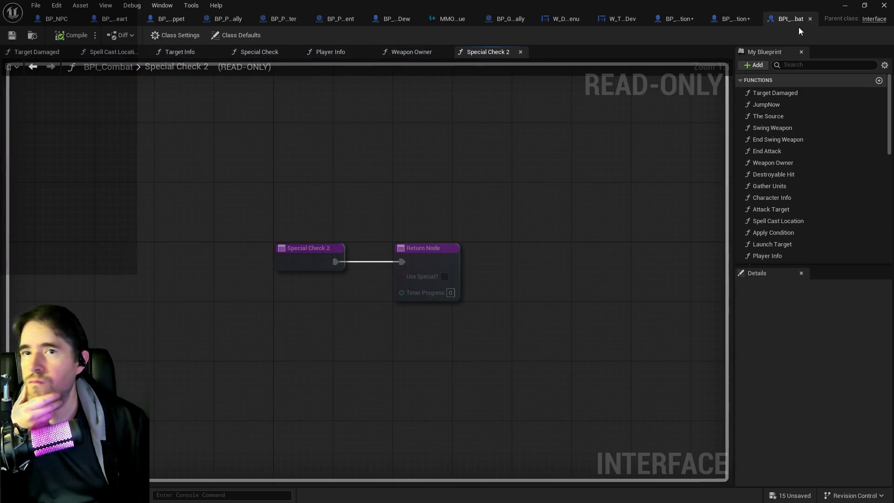
left_click(811, 18)
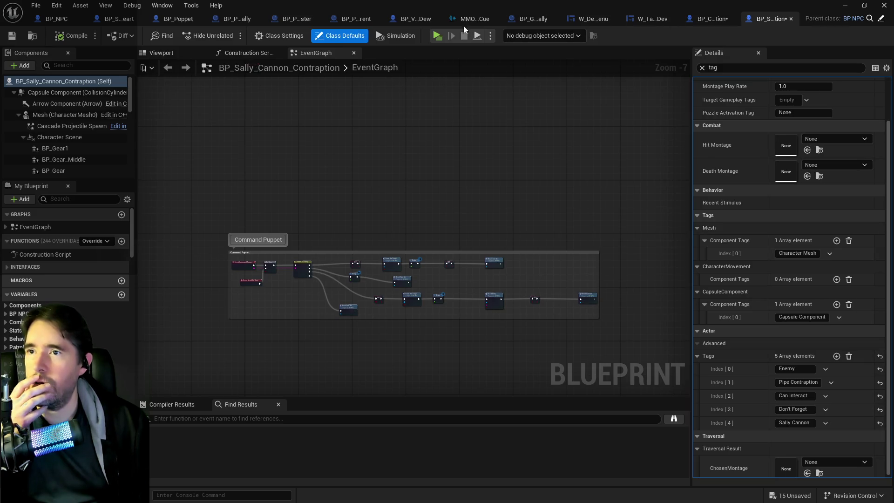
- Review BP_Vue_Dew's Special Check graph, then go back to Sally's Summon Unit Graph
left_click(409, 22)
scroll(346, 154, "down", 5)
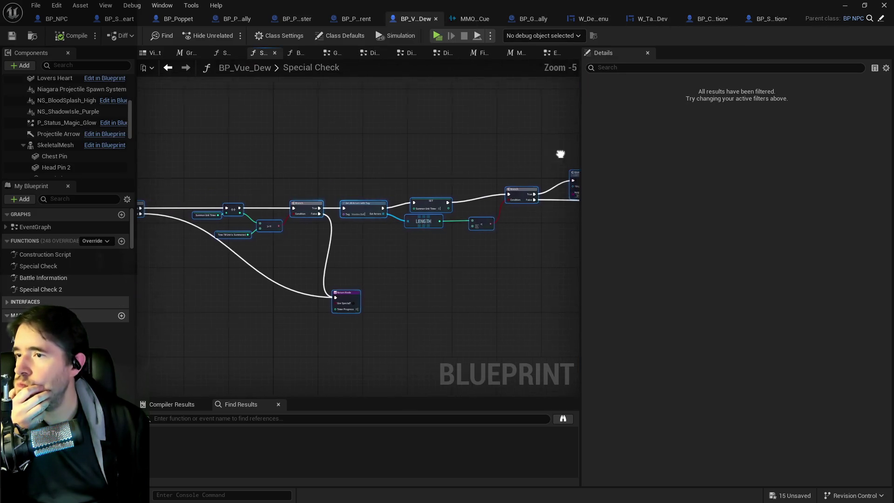
mouse_move(353, 198)
left_mouse_down()
mouse_move(426, 144)
mouse_move(417, 119)
mouse_move(291, 120)
mouse_move(176, 157)
mouse_move(321, 146)
left_mouse_up()
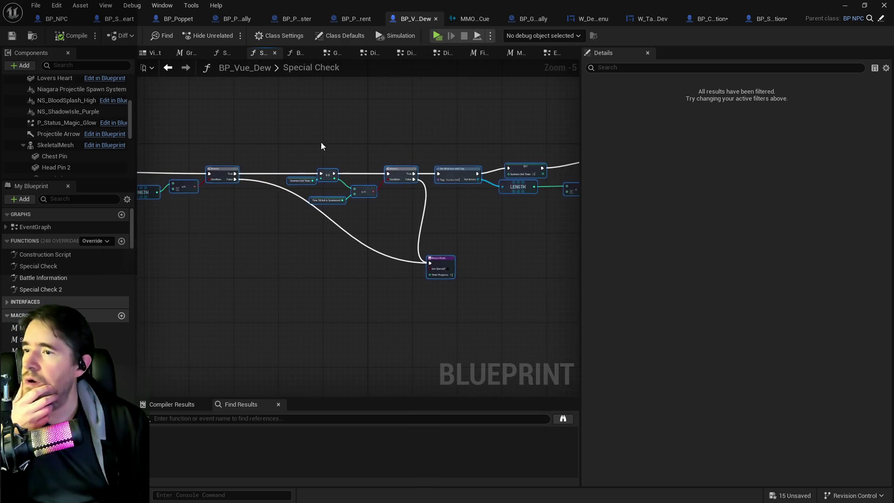
left_click(228, 19)
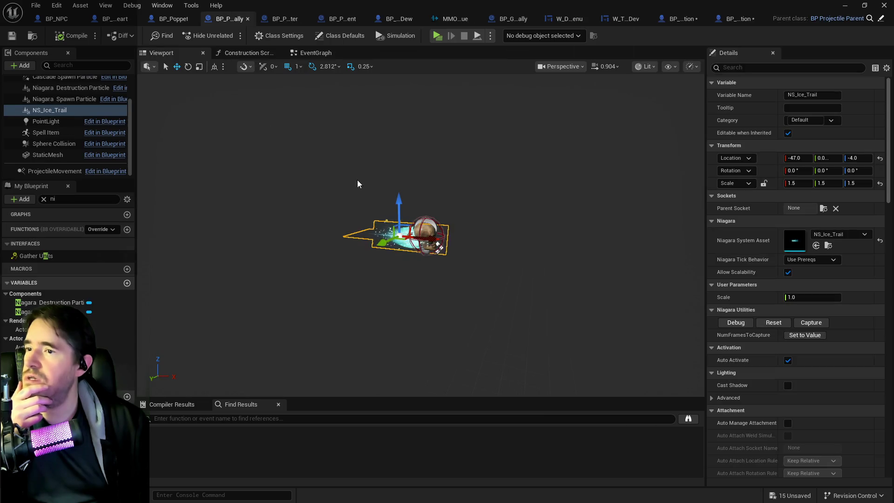
left_click(158, 21)
left_click(116, 19)
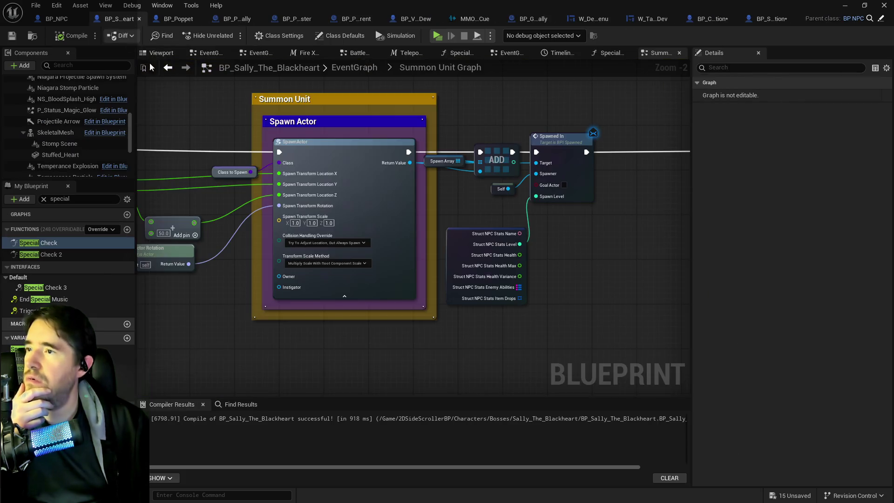
- Open Special Check 2 and inspect Summon Unit Timer and Time Till Unit Is Summoned (default 10)
scroll(479, 180, "down", 5)
mouse_move(300, 188)
left_mouse_down()
mouse_move(351, 175)
mouse_move(383, 133)
left_mouse_up()
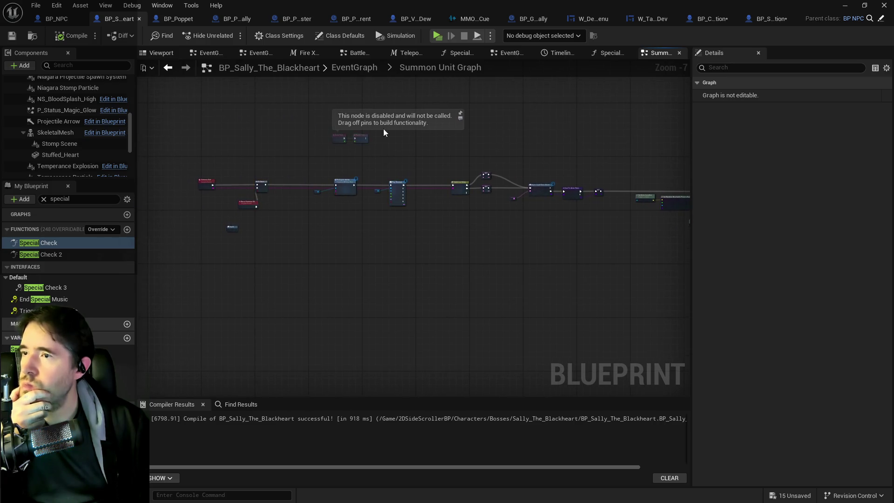
left_click(608, 53)
scroll(371, 211, "up", 8)
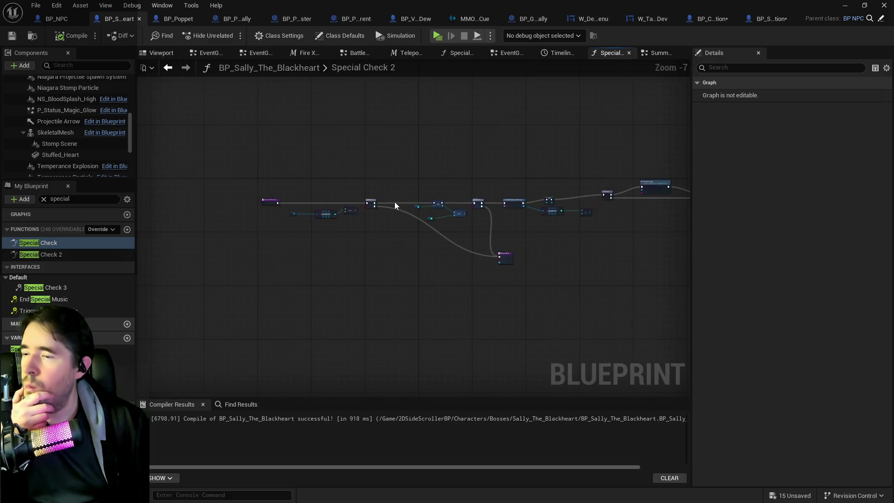
left_click(406, 197)
left_click_drag(487, 344, 326, 332)
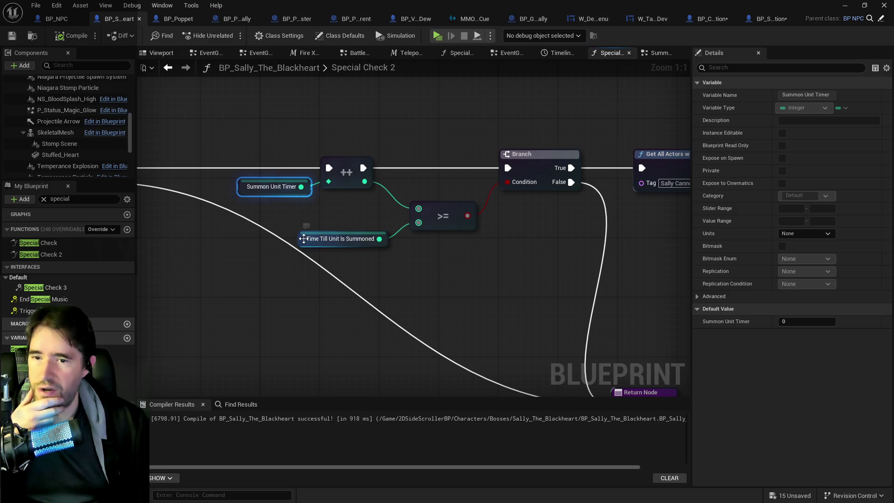
left_click(304, 239)
- Look back over the earlier timer logic, then go up to Sally's EventGraph
scroll(344, 245, "down", 2)
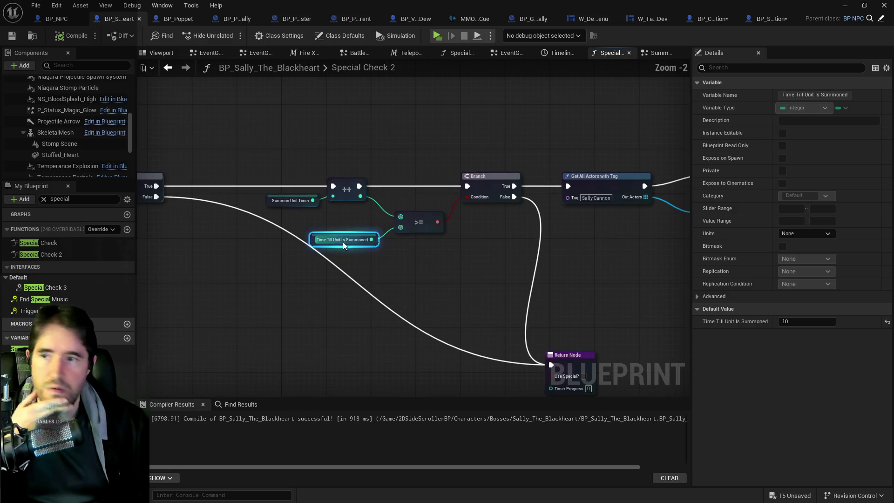
scroll(348, 239, "up", 2)
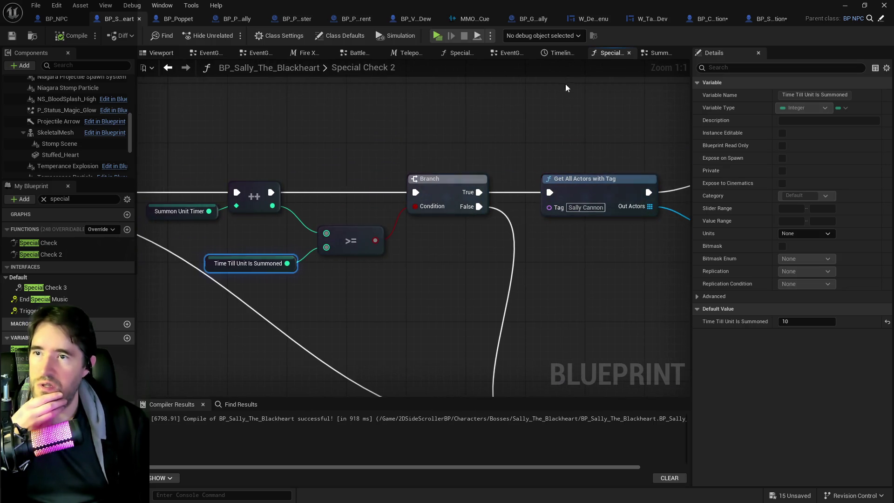
scroll(445, 204, "down", 2)
mouse_move(292, 270)
left_mouse_down()
mouse_move(449, 216)
mouse_move(339, 224)
mouse_move(386, 208)
left_mouse_up()
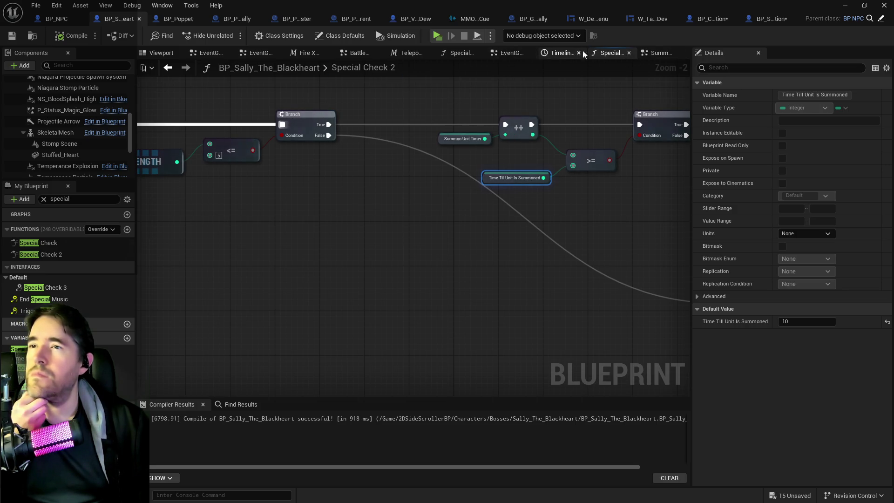
left_click(660, 53)
left_click(356, 68)
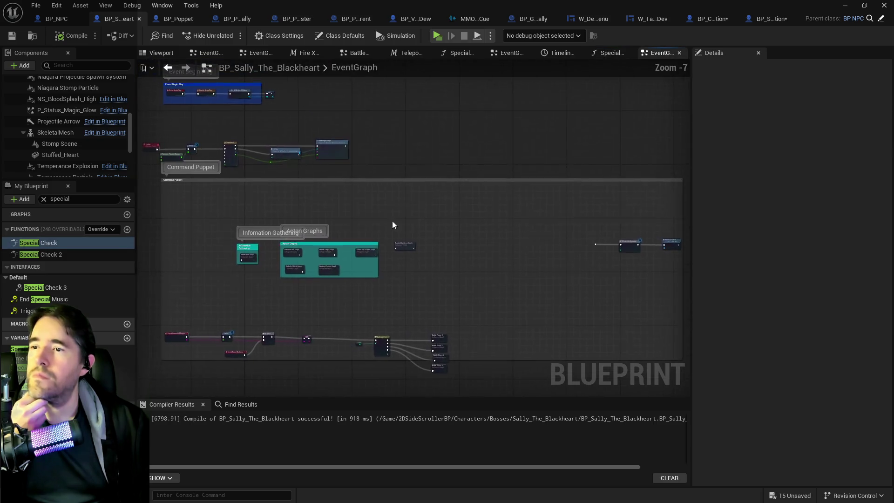
- In Sally's Battle Phase 0 graph, set the SET node's Battle Phase value to 2
scroll(390, 339, "up", 5)
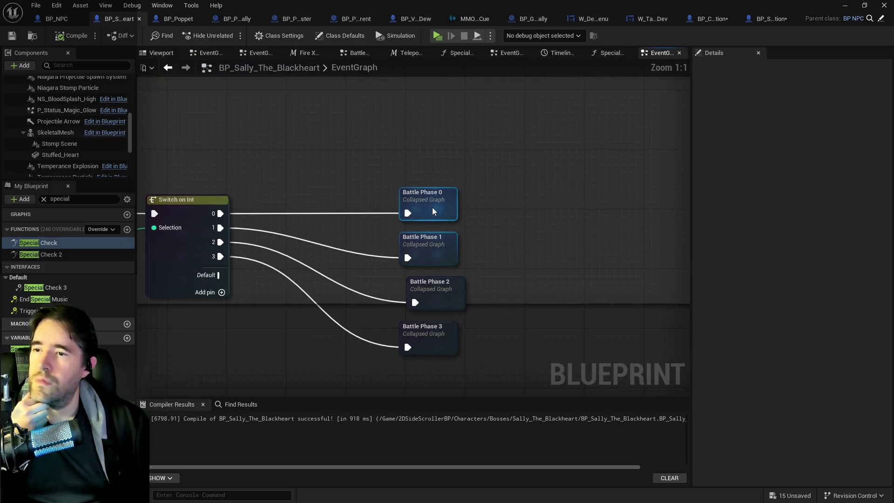
double_click(433, 212)
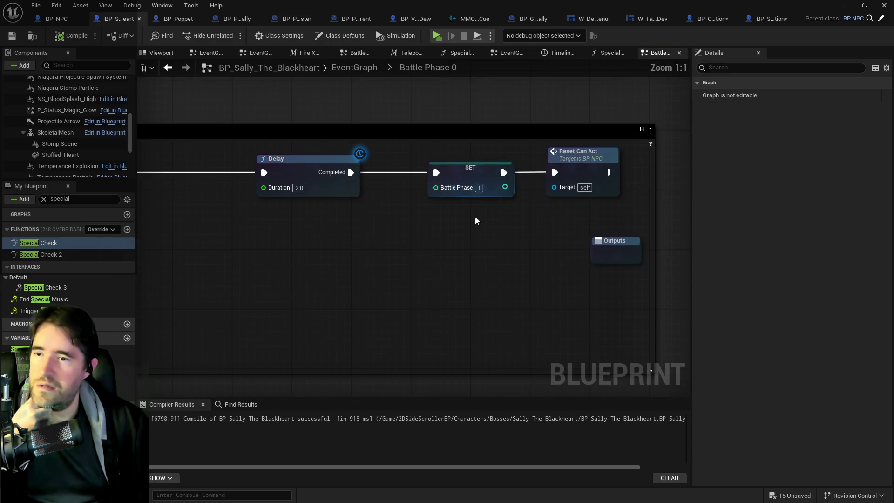
left_click(480, 188)
type("2")
key("Return")
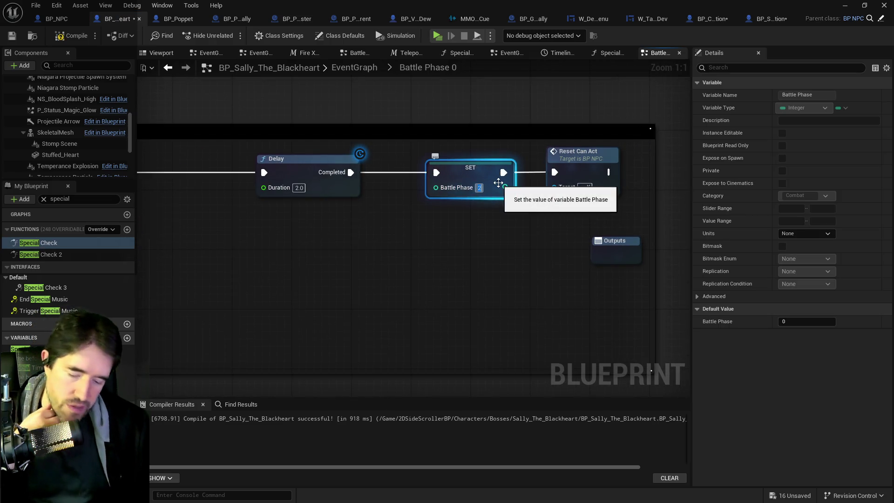
left_click(347, 67)
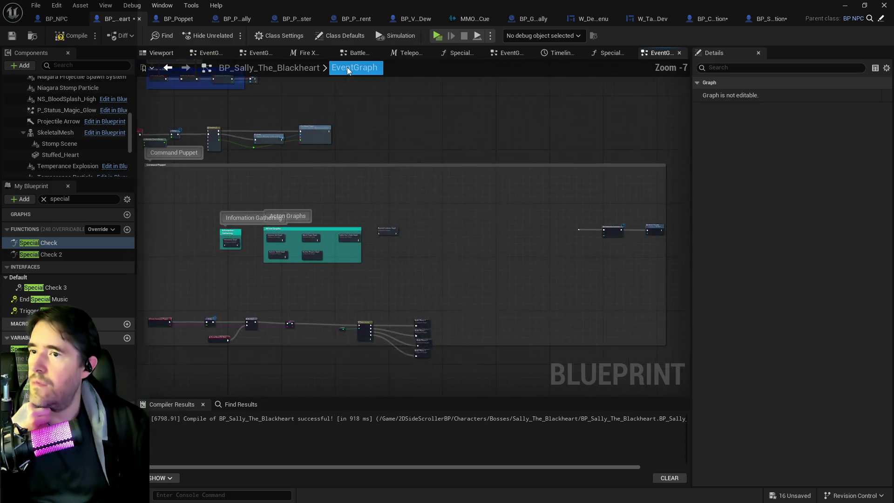
- Change Battle Phase 0's SET value to 1 and rewire Switch on Int case 1 to Battle Phase 2
scroll(450, 349, "up", 5)
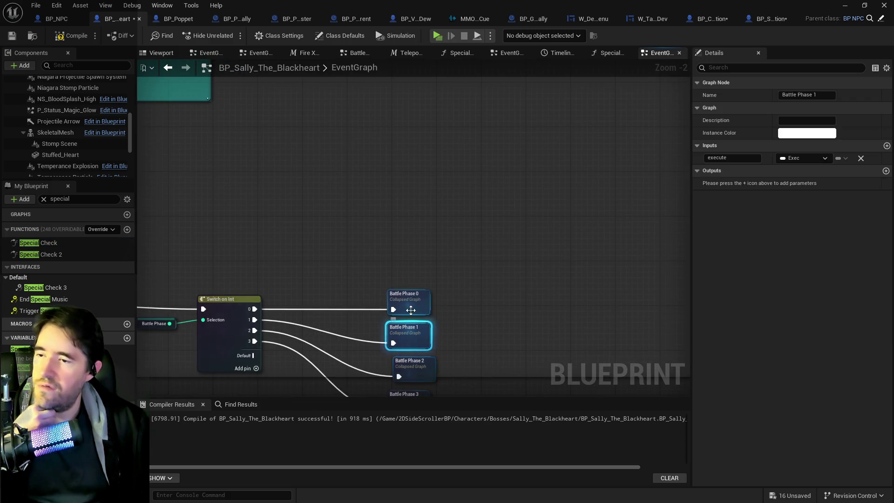
double_click(407, 302)
left_click_drag(615, 204, 417, 223)
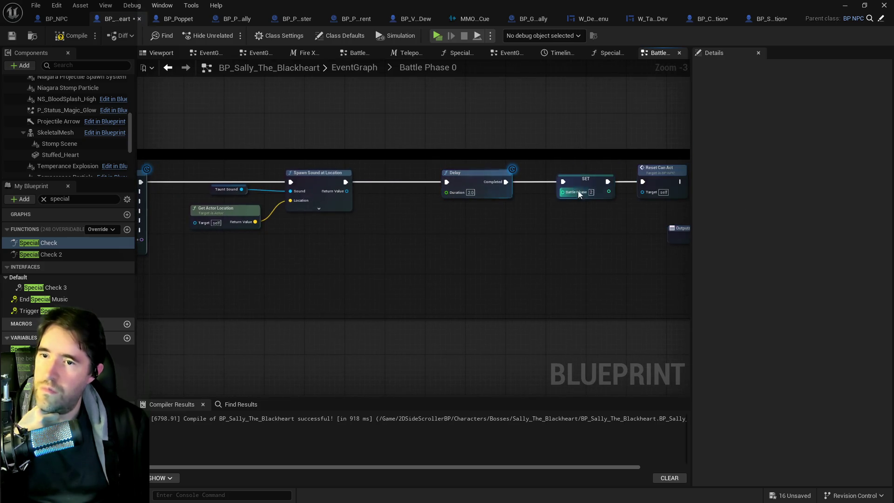
left_click(594, 192)
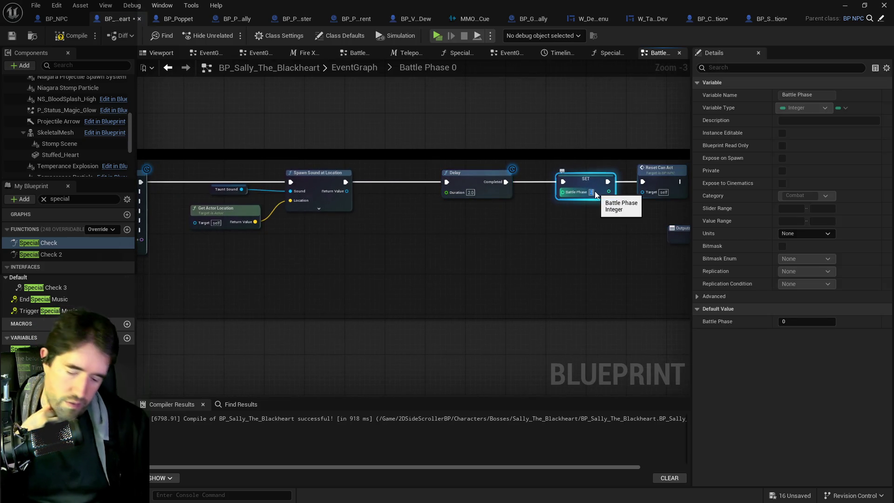
type("1")
left_click(628, 286)
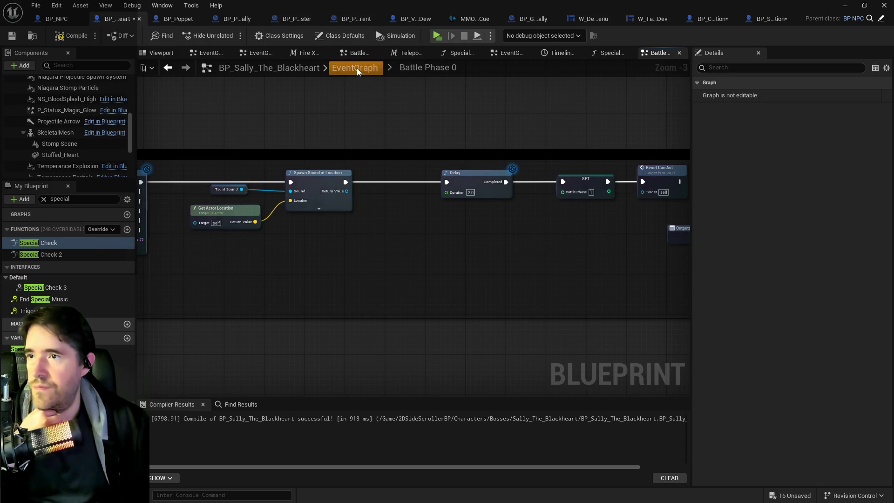
left_click(358, 71)
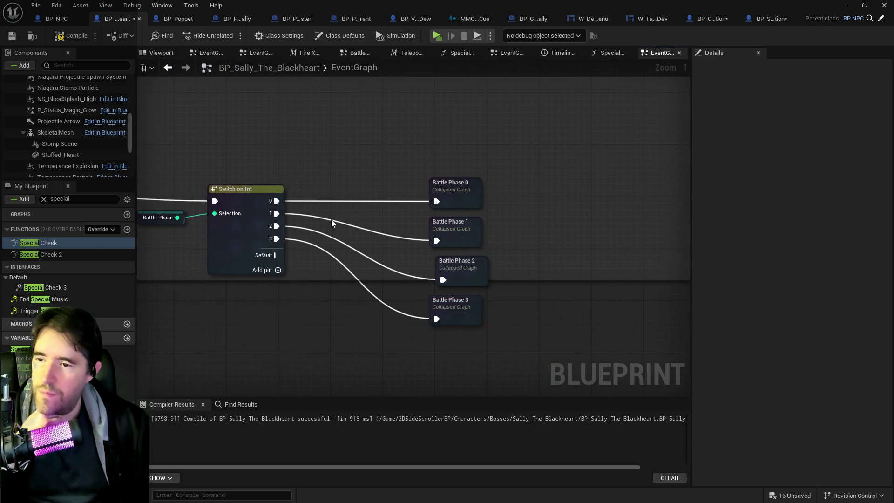
mouse_move(282, 219)
left_mouse_down()
mouse_move(442, 259)
mouse_move(445, 280)
left_mouse_up()
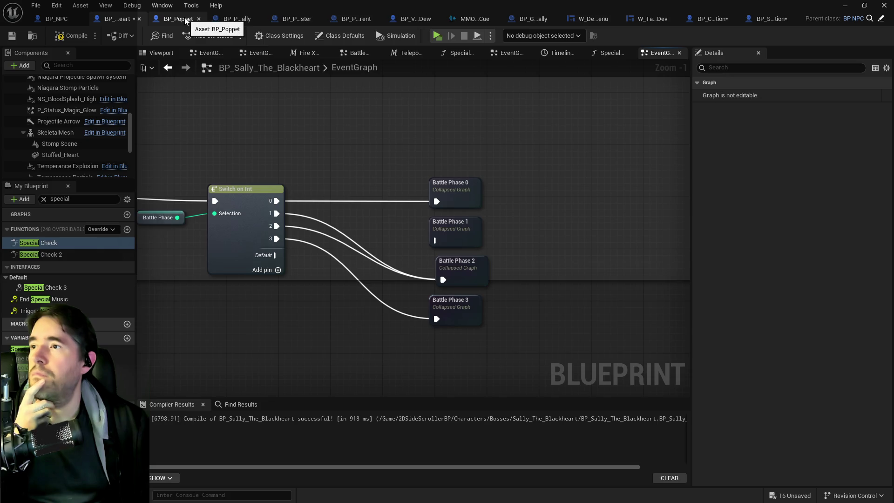
- In the puppet master blueprint, connect case 1 to Battle Phase 2 and save
left_click(293, 21)
scroll(309, 202, "down", 3)
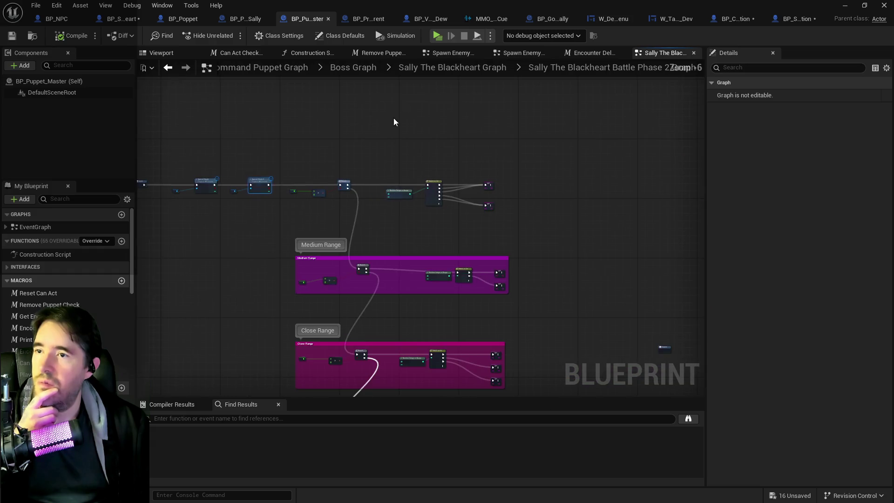
left_click(451, 63)
scroll(401, 227, "up", 2)
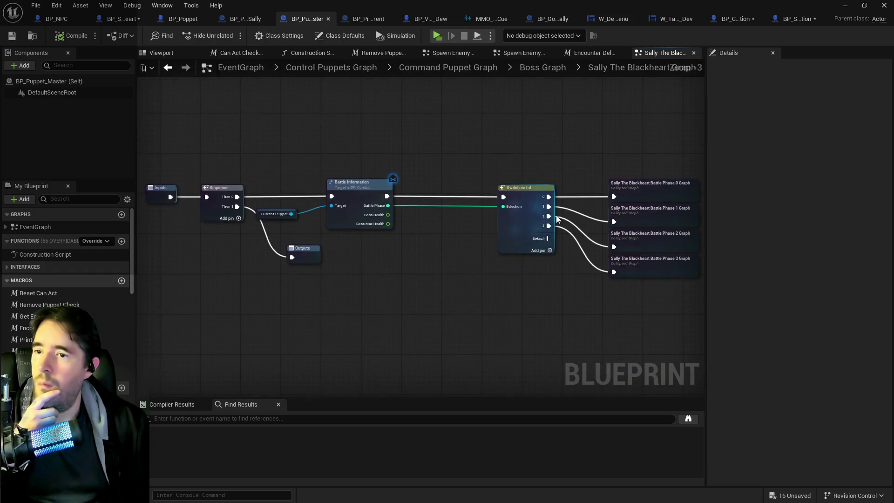
left_click_drag(383, 210, 459, 262)
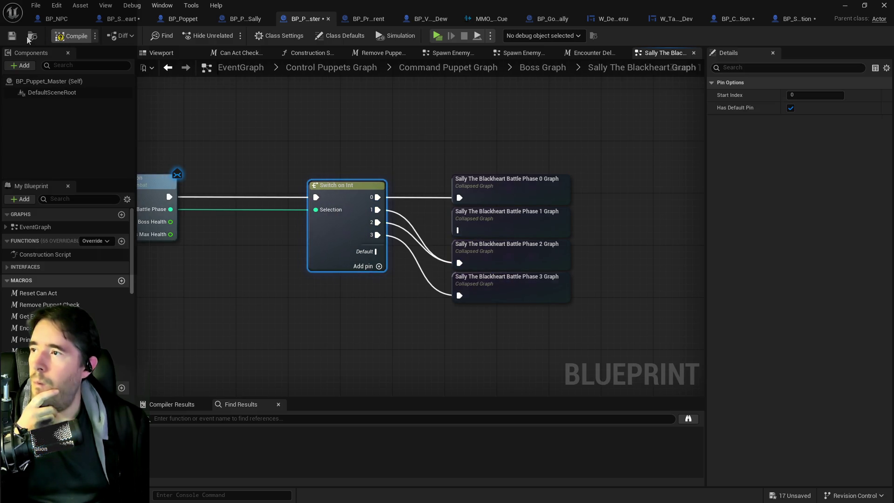
left_click(11, 37)
left_click(125, 21)
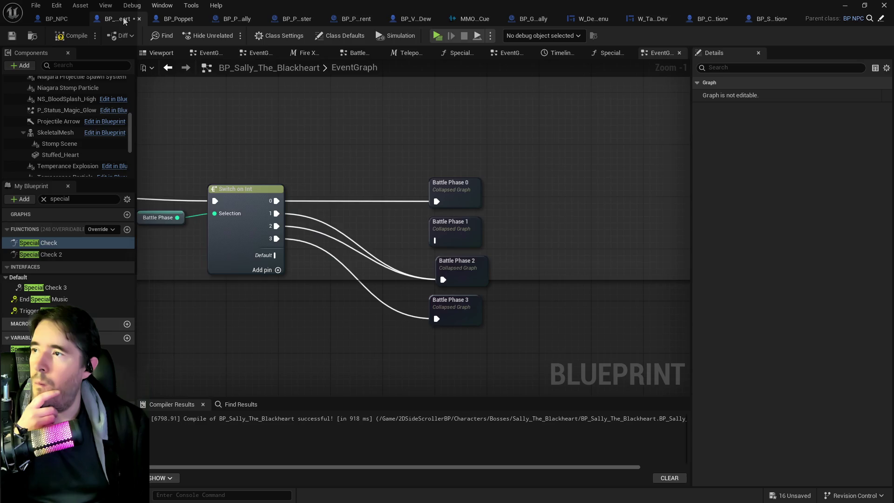
- Save Sally's blueprint and return to the level with the Content Browser closed
left_click(12, 36)
key("alt+Tab")
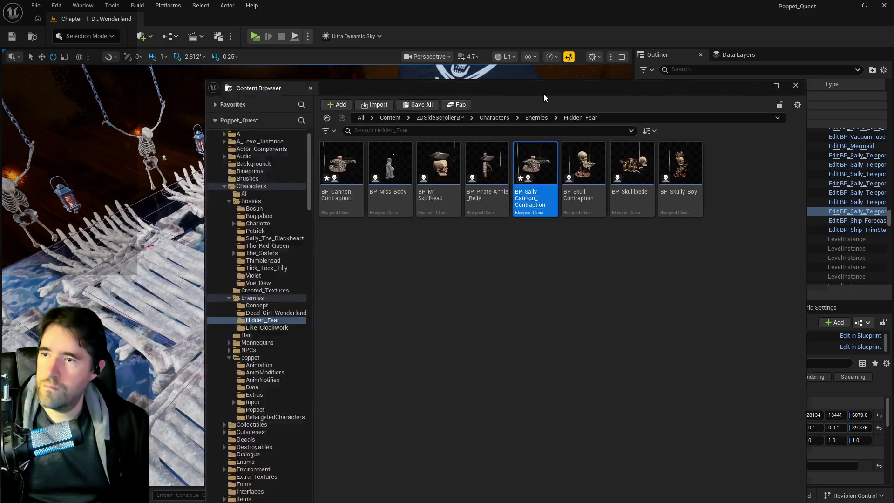
left_click(655, 89)
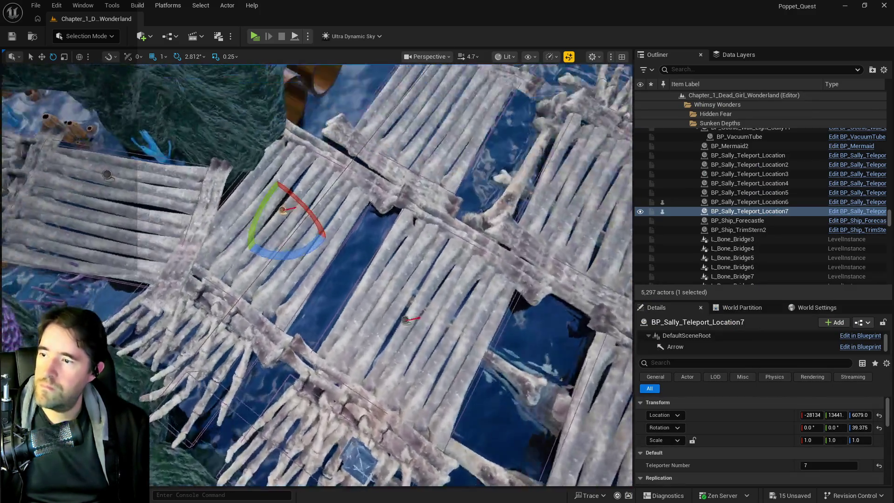
left_click_drag(317, 275, 382, 251)
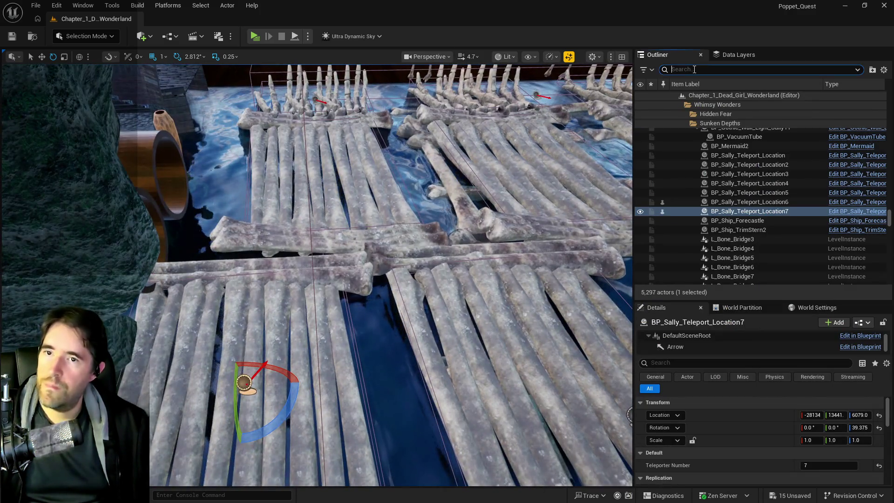
- Find Ultra_Dynamic_Sky via an 'ultra' Outliner search, frame it, and save all
left_click(717, 70)
type("ultra")
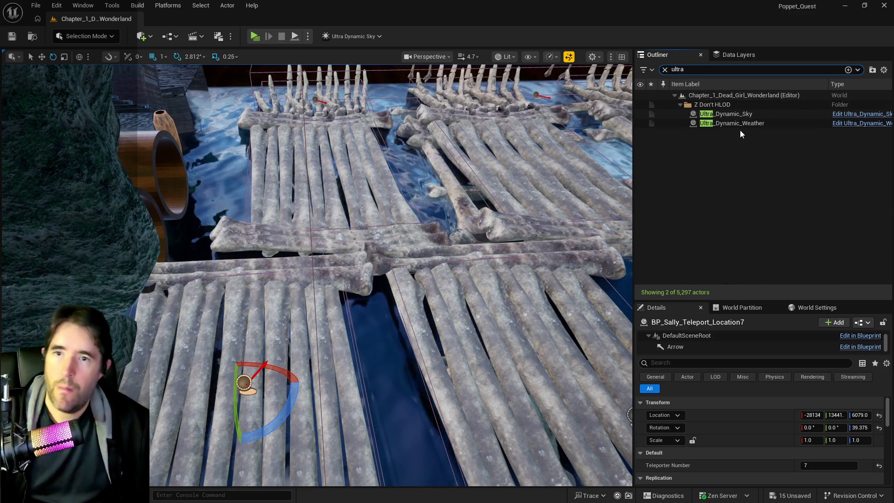
left_click(741, 117)
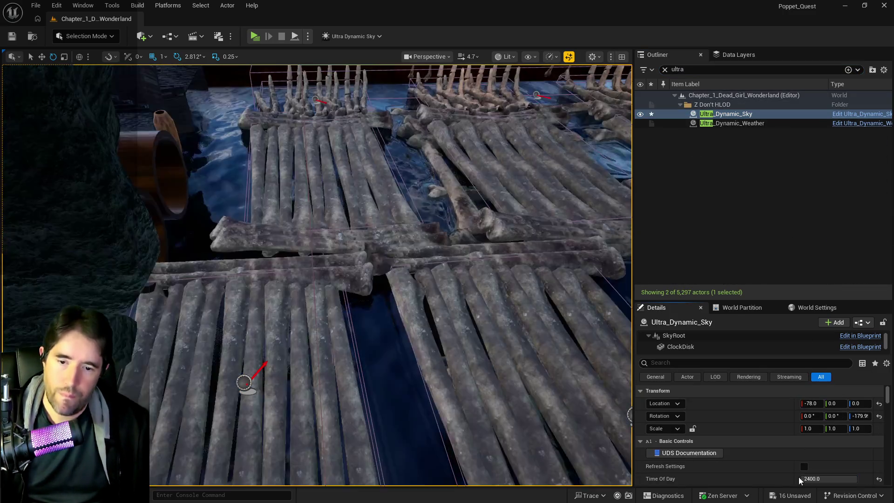
key("f")
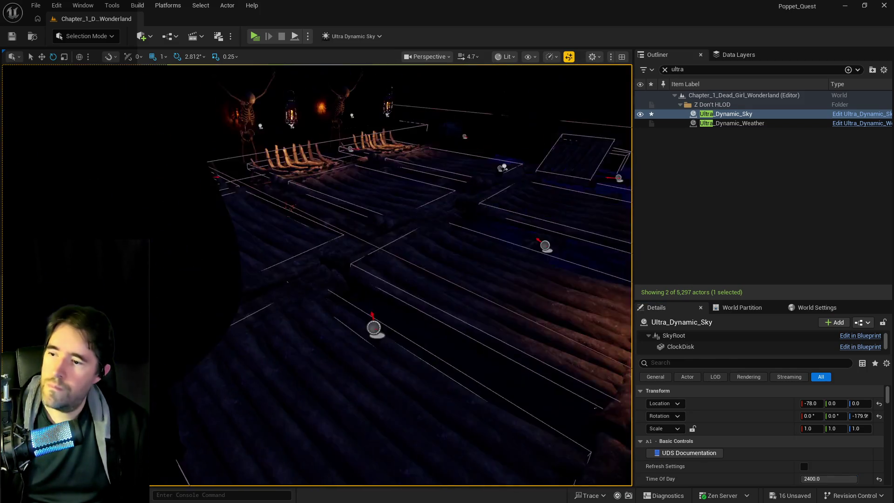
key("ctrl+s")
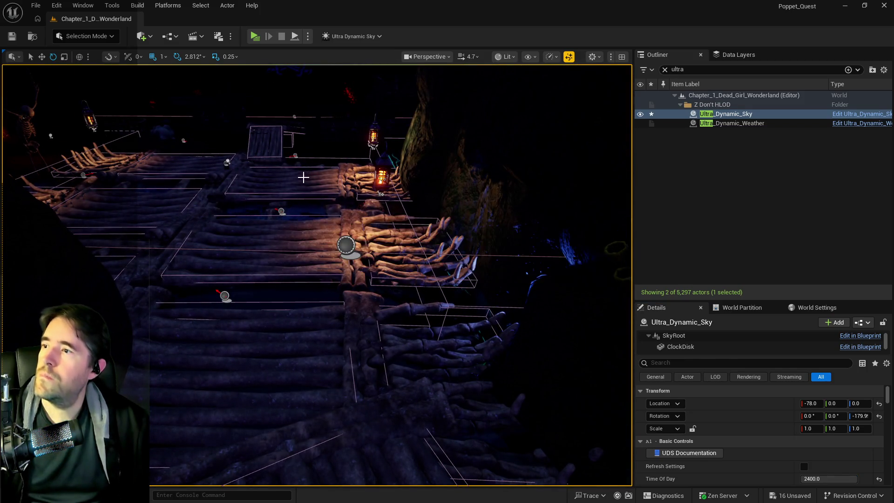
left_click_drag(320, 204, 310, 185)
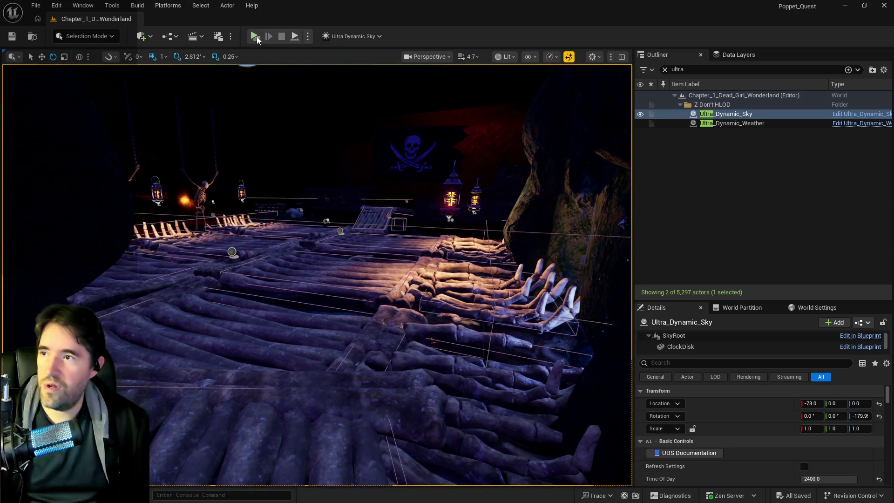
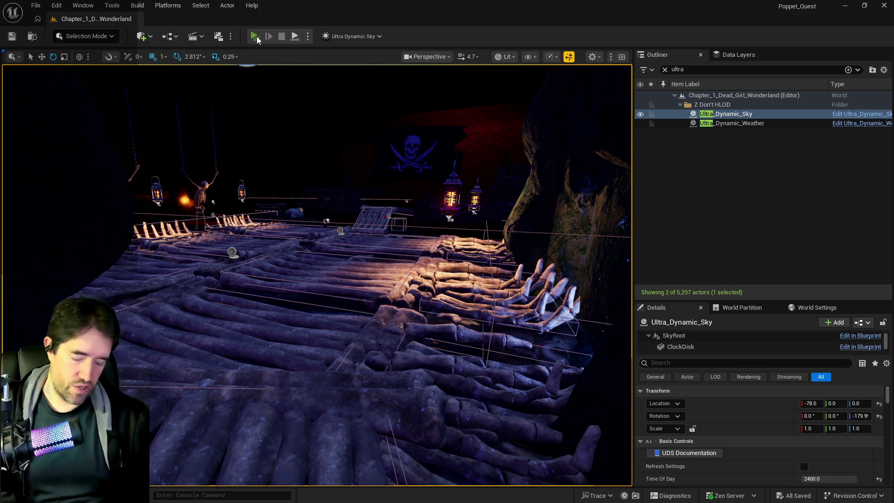
- Launch Poppet_Quest as a standalone game, draw a tarot card, and run across the log rafts to the boss
left_click(255, 37)
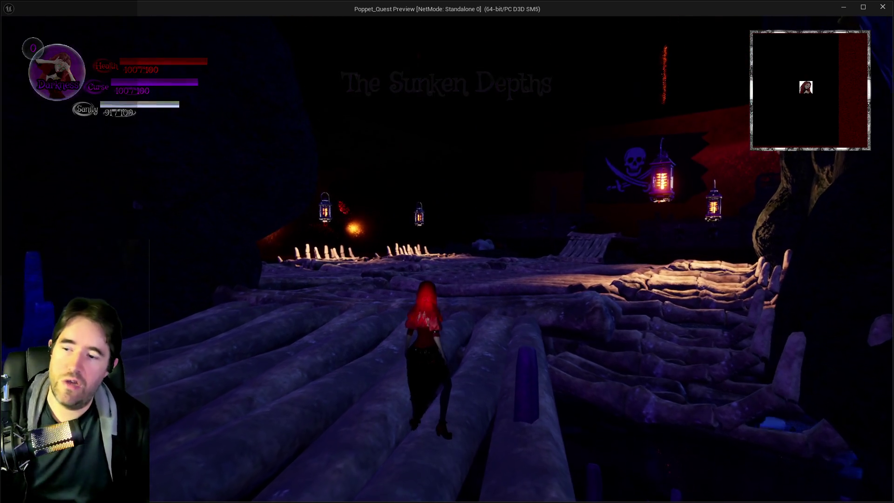
key("w")
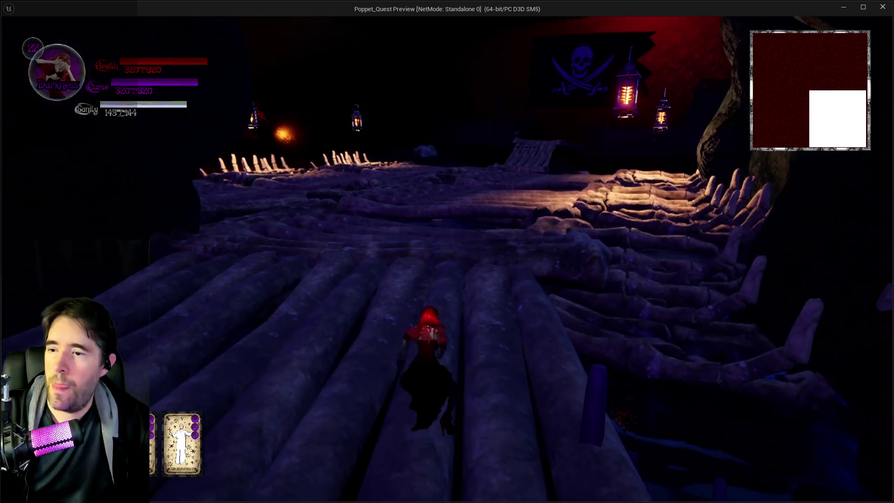
key("w")
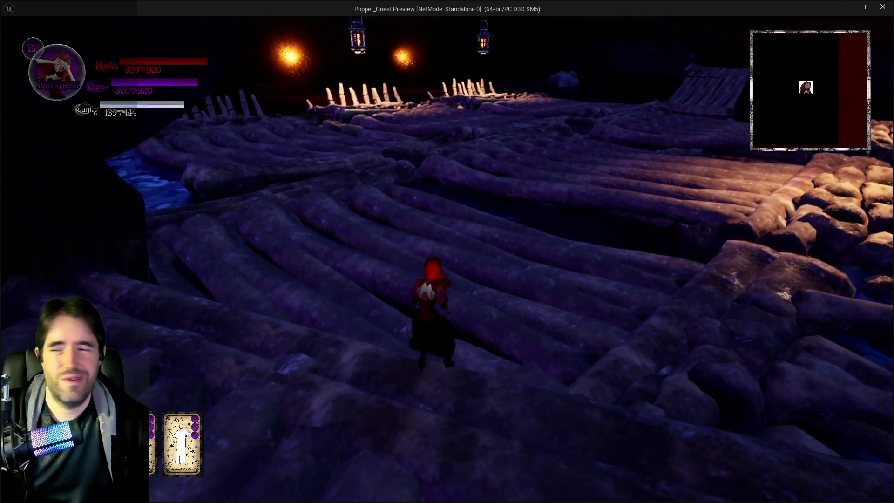
key("w")
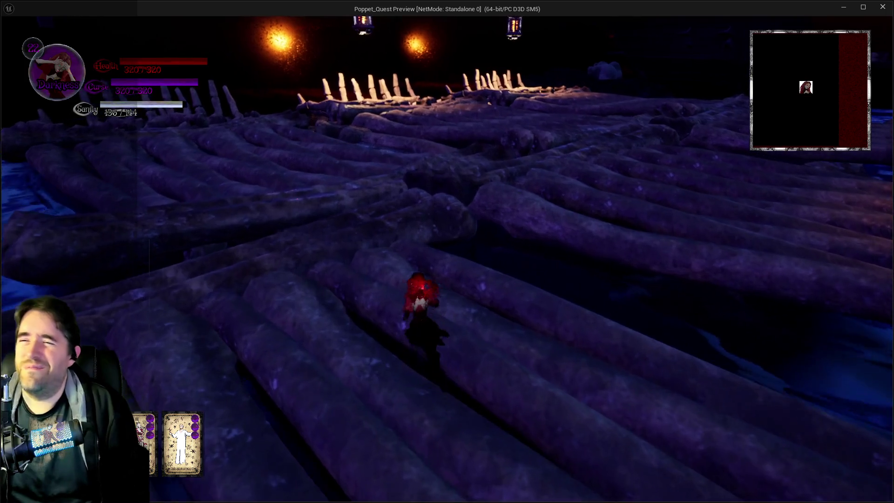
key("w")
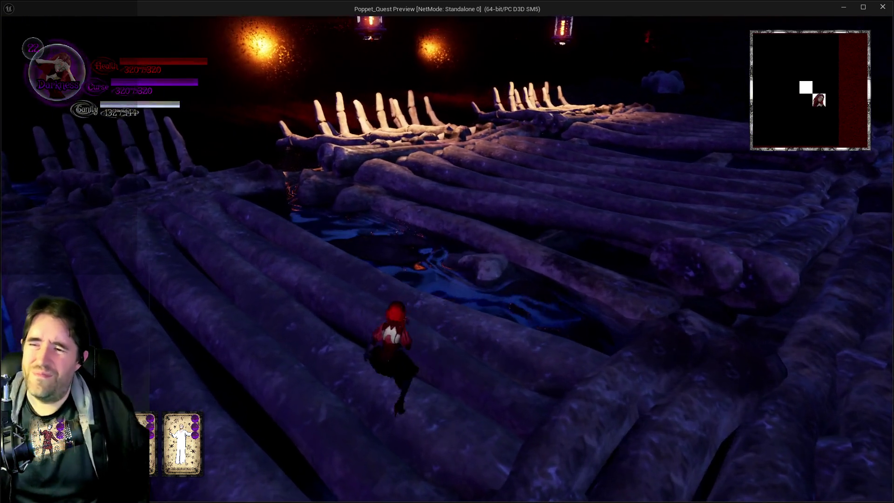
key("w")
key("Escape")
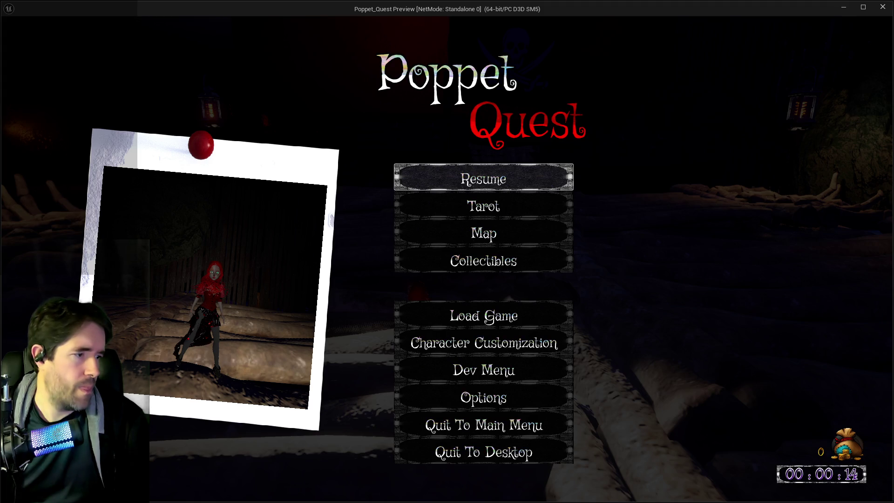
left_click(504, 177)
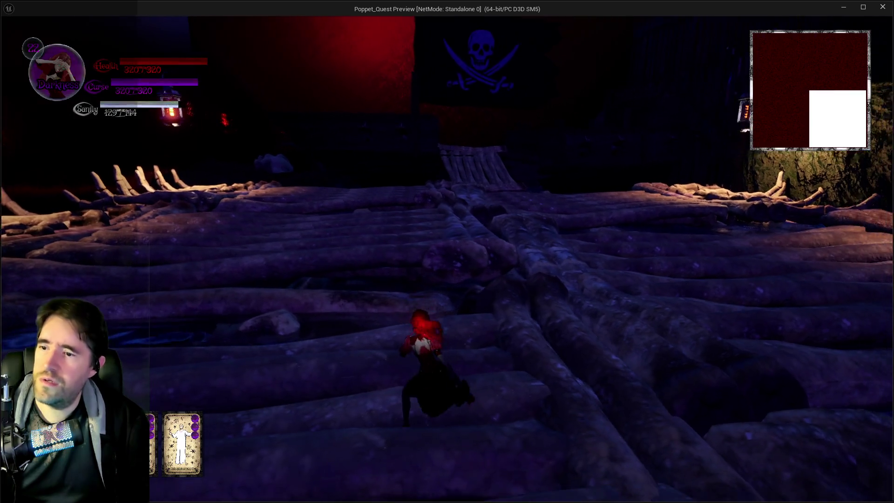
- Trigger and fight Sally The Blackheart, switching between Light and Darkness forms while advancing and retreating
key("w")
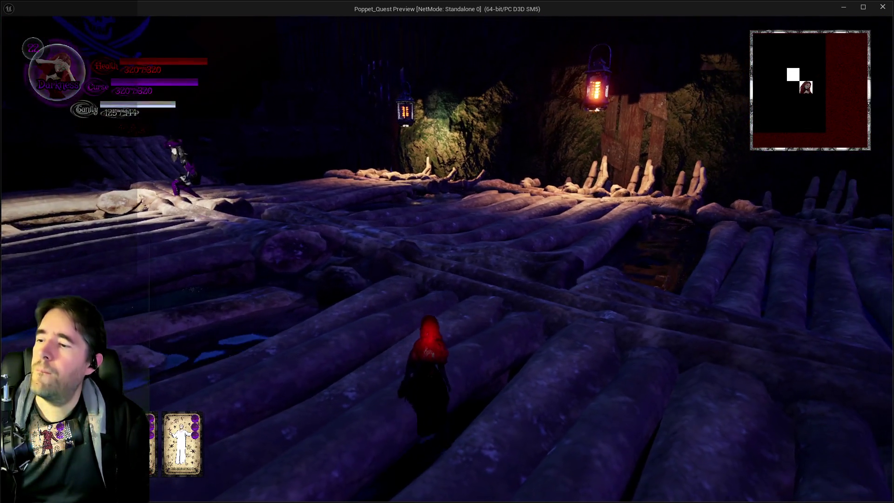
key("w")
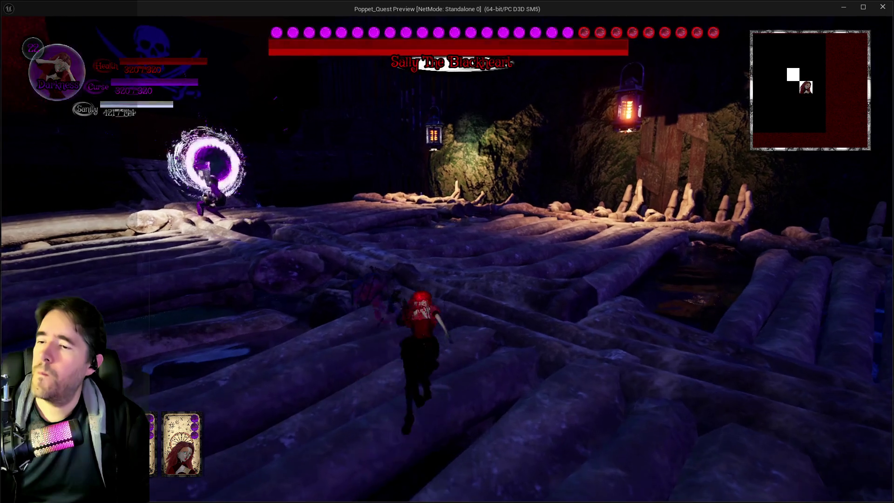
key("s")
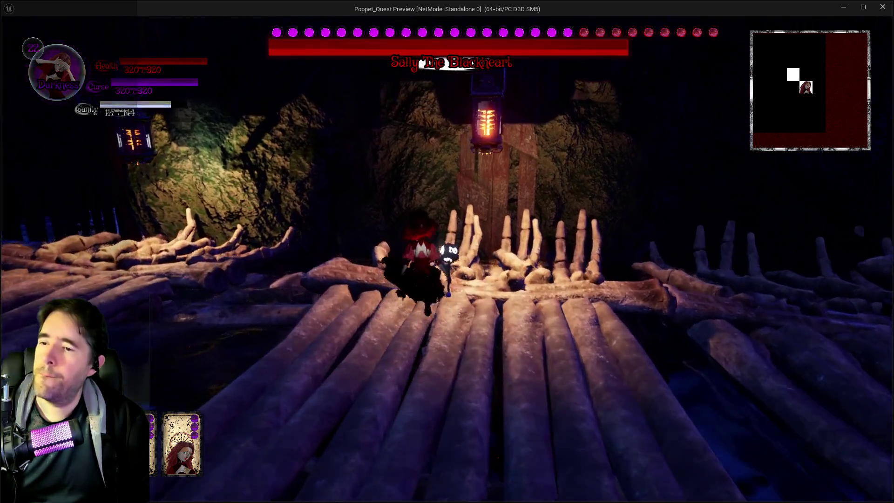
key("w")
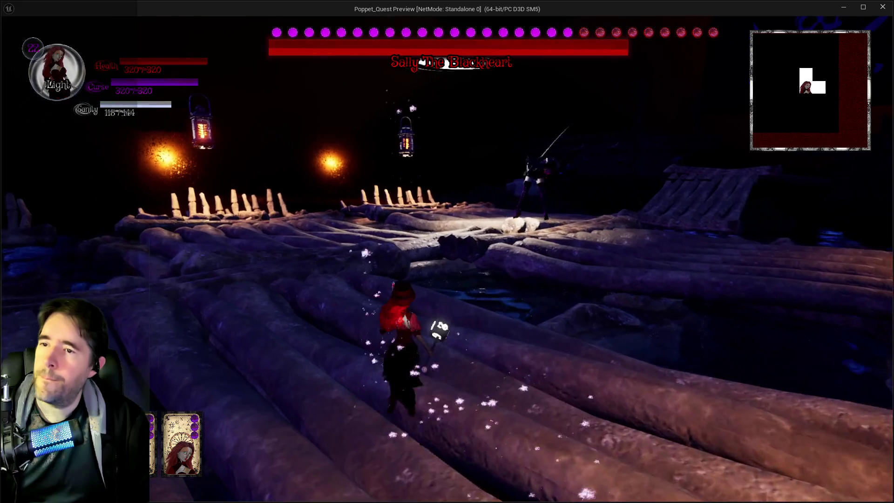
key("q")
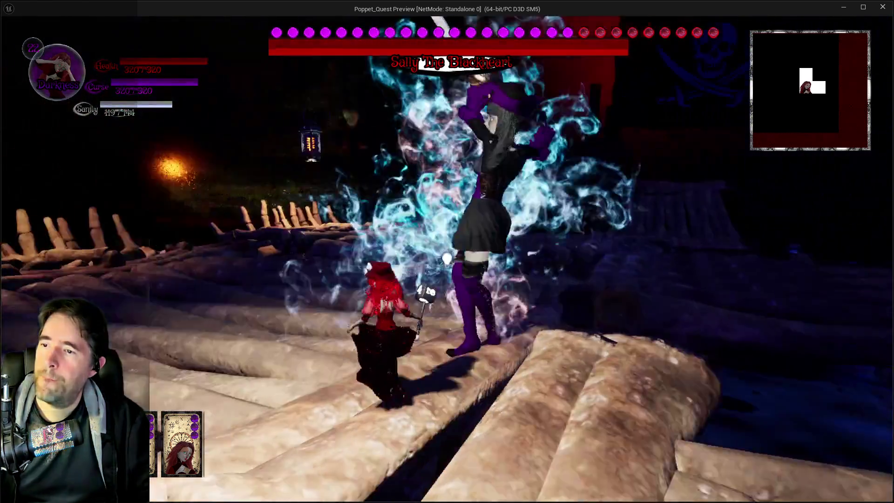
key("s")
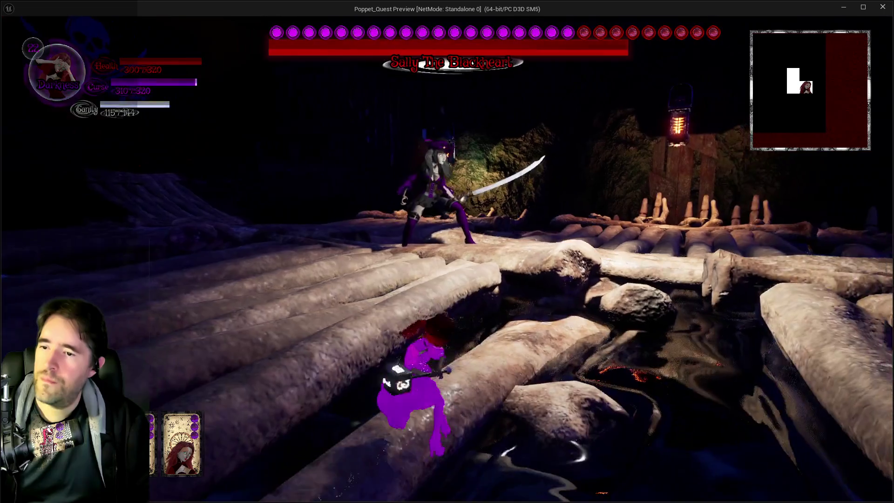
key("q")
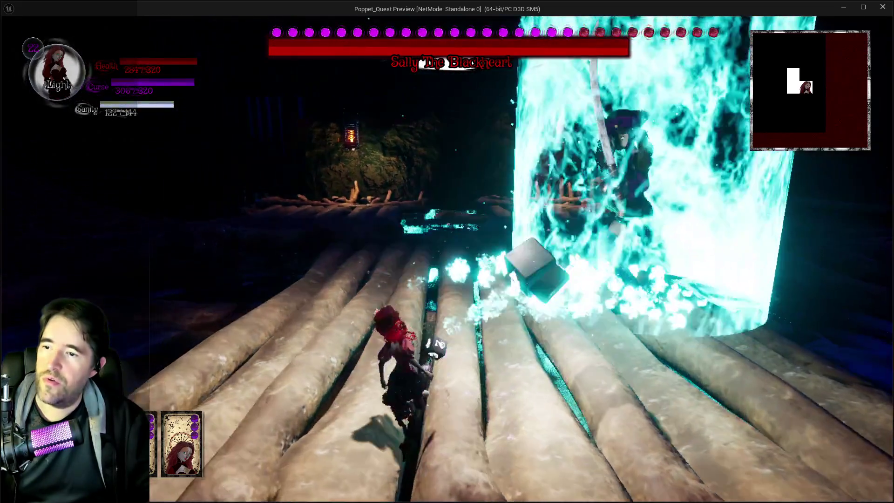
key("w")
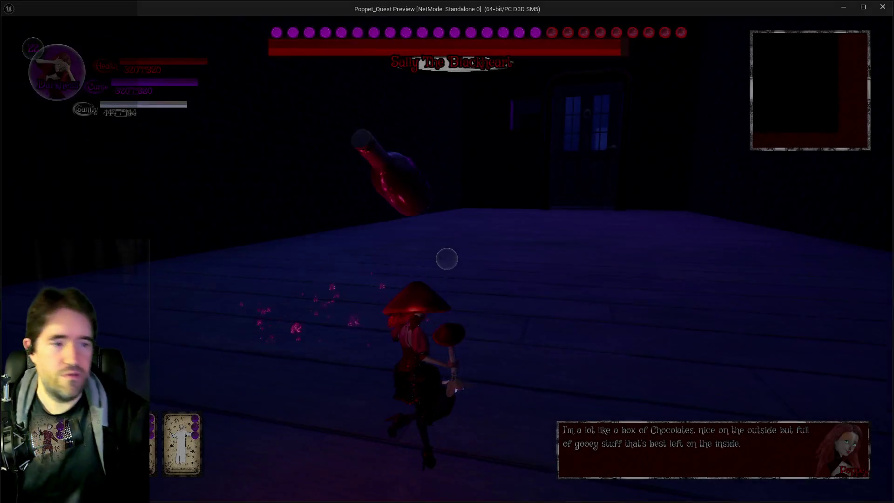
- End the standalone preview at the 'box of Chocolates' dialogue and return to the level editor
key("Escape")
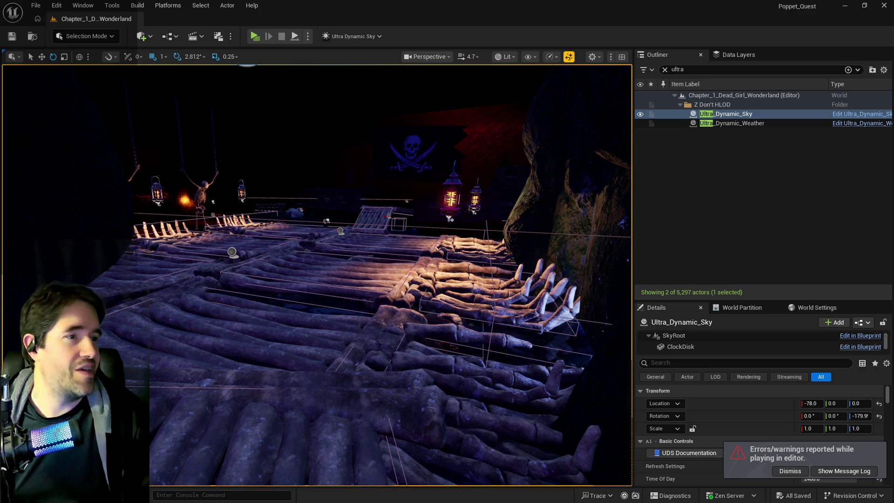
- Read the runtime errors in a maximized Message Log, then fill the screen with the BP_Projectile_Parent Blueprint editor
key("alt+Tab")
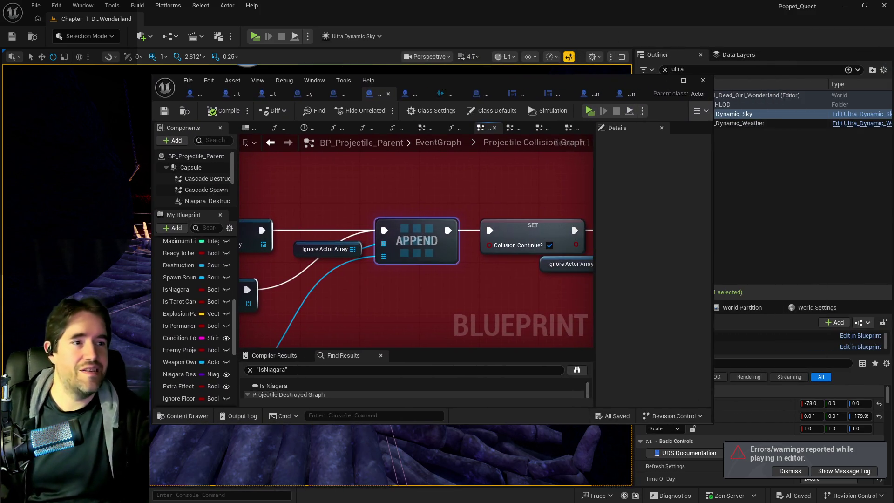
key("alt+Tab")
left_click_drag(540, 64, 351, 108)
double_click(350, 108)
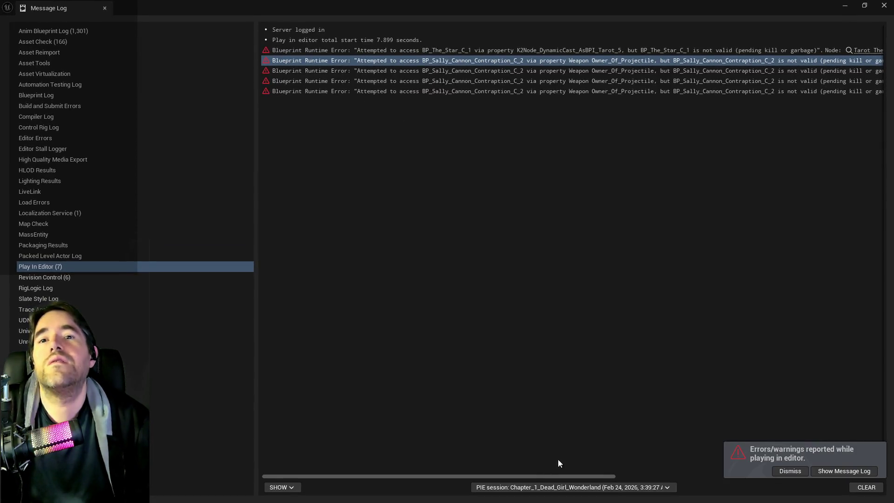
left_click_drag(528, 7, 650, 40)
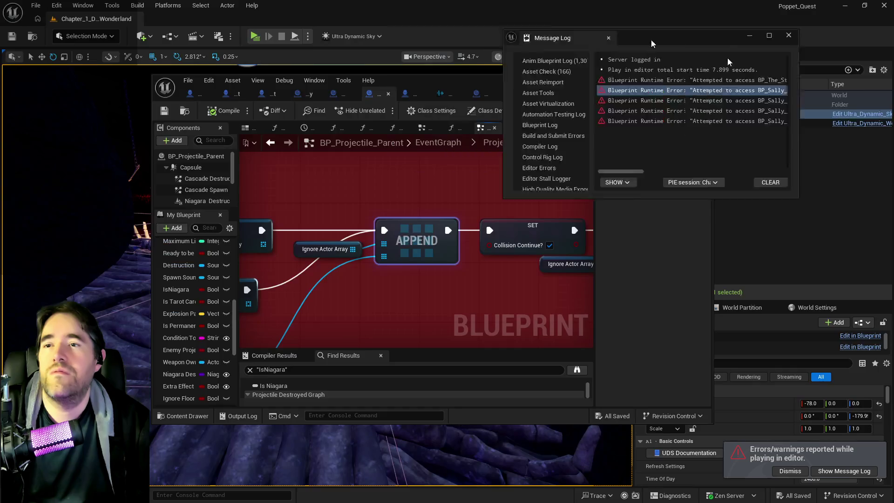
left_click(753, 269)
left_click(682, 82)
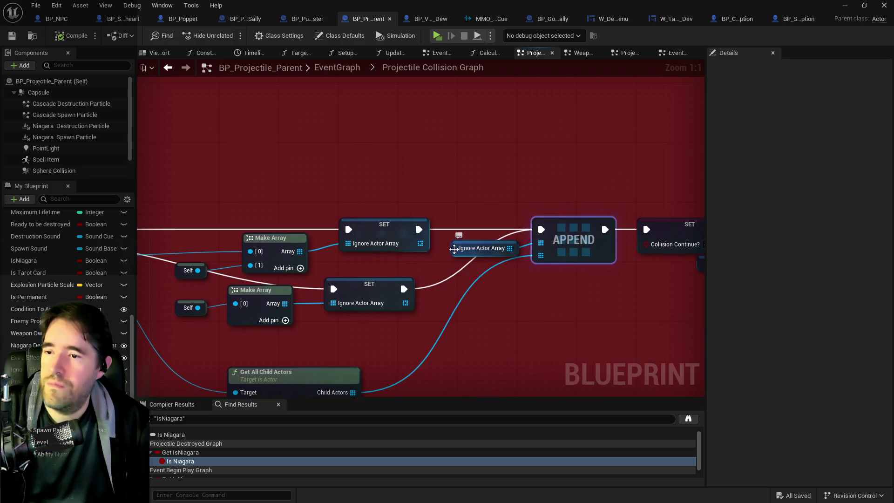
- Move the Ignore Actor Array getter down-left of the APPEND node in the Projectile Collision Graph
right_click(460, 254)
mouse_move(479, 419)
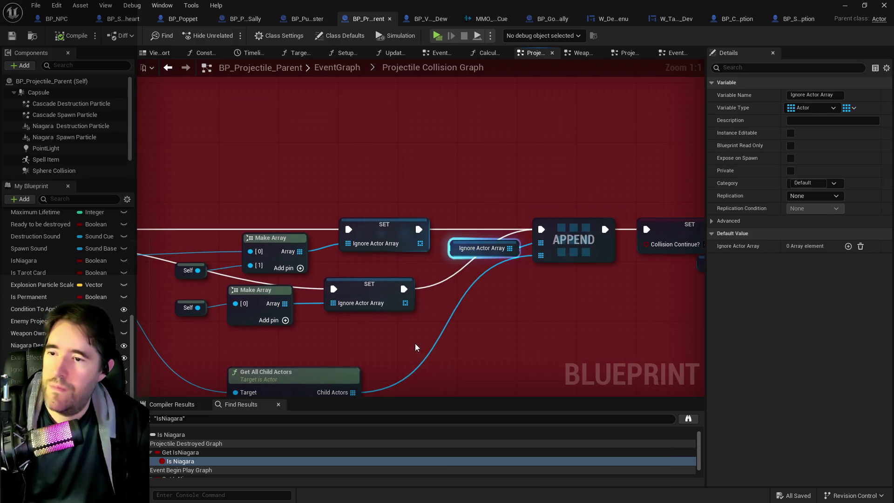
key("Escape")
left_click_drag(454, 248, 454, 233)
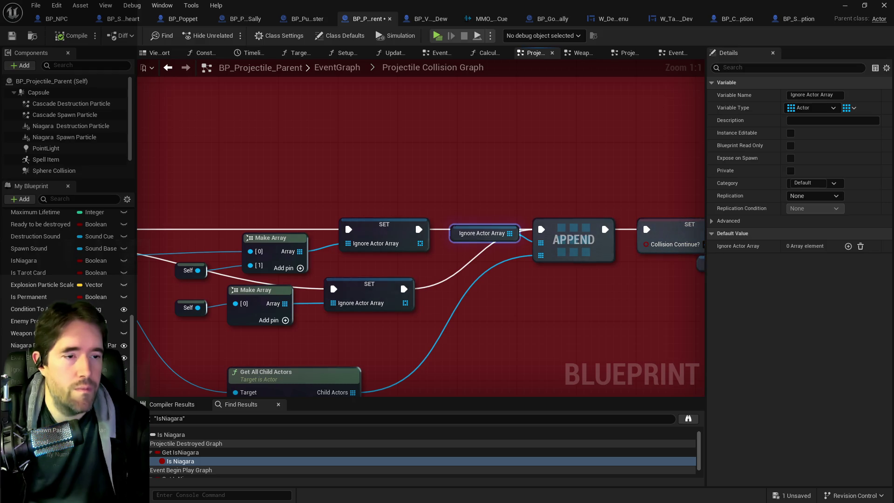
mouse_move(140, 246)
left_mouse_down()
mouse_move(218, 208)
mouse_move(267, 203)
left_mouse_up()
left_click_drag(619, 279, 355, 283)
mouse_move(440, 288)
left_mouse_down()
mouse_move(384, 281)
mouse_move(480, 293)
mouse_move(295, 303)
mouse_move(361, 319)
left_mouse_up()
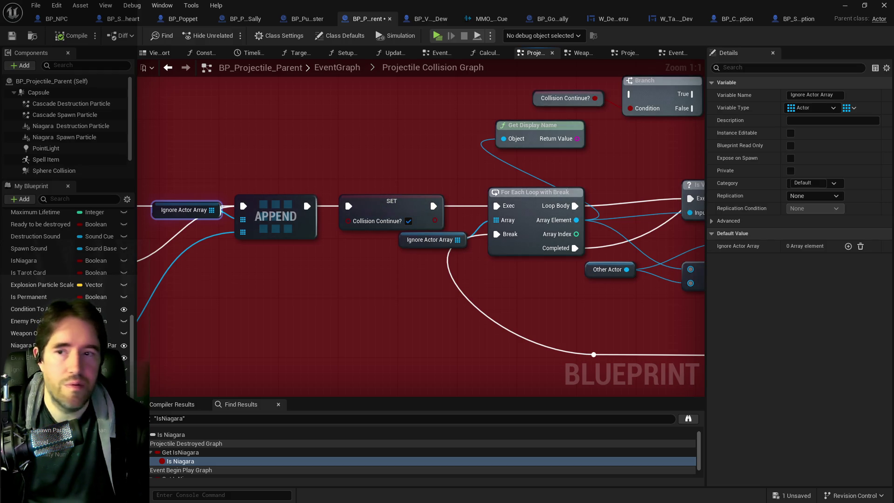
left_click(303, 197)
mouse_move(303, 197)
left_mouse_down()
mouse_move(529, 188)
mouse_move(507, 232)
left_mouse_up()
left_click_drag(457, 205, 413, 227)
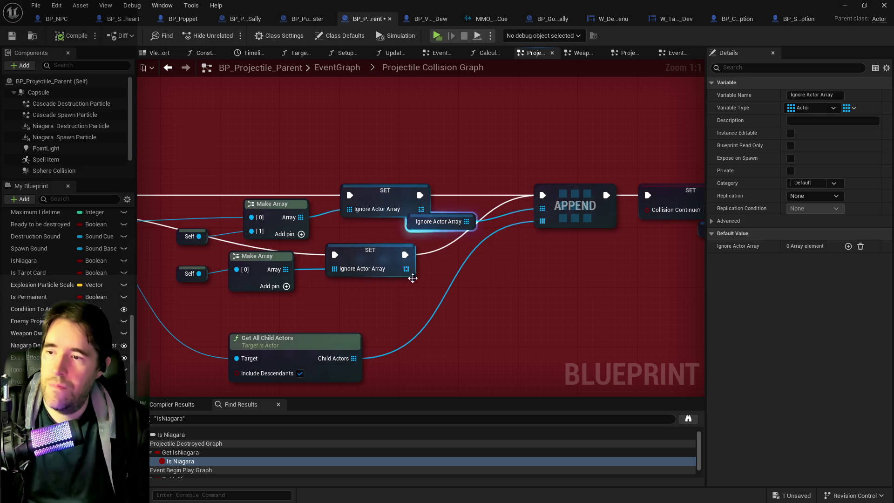
mouse_move(442, 328)
left_mouse_down()
mouse_move(504, 286)
mouse_move(475, 286)
left_mouse_up()
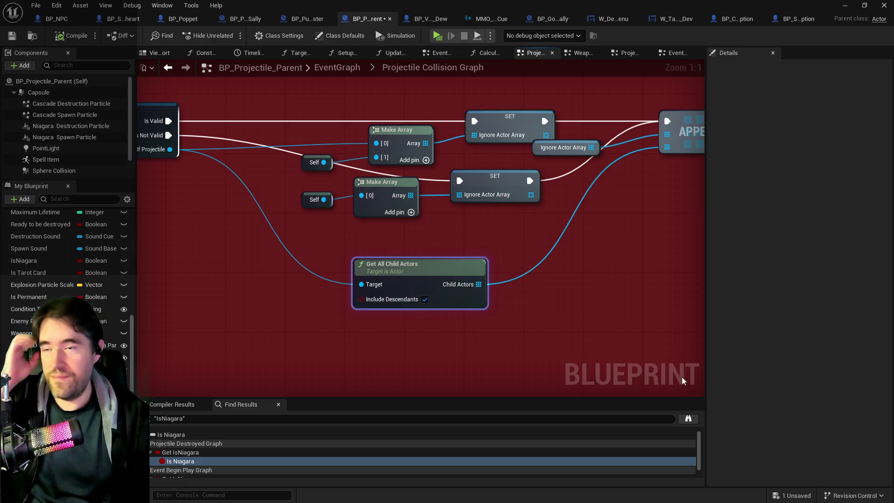
- Close the cue editor tab, nudge the getter slightly right, and switch to BP_Poppet
middle_click(496, 21)
left_click_drag(555, 224, 391, 235)
left_click_drag(370, 150, 395, 147)
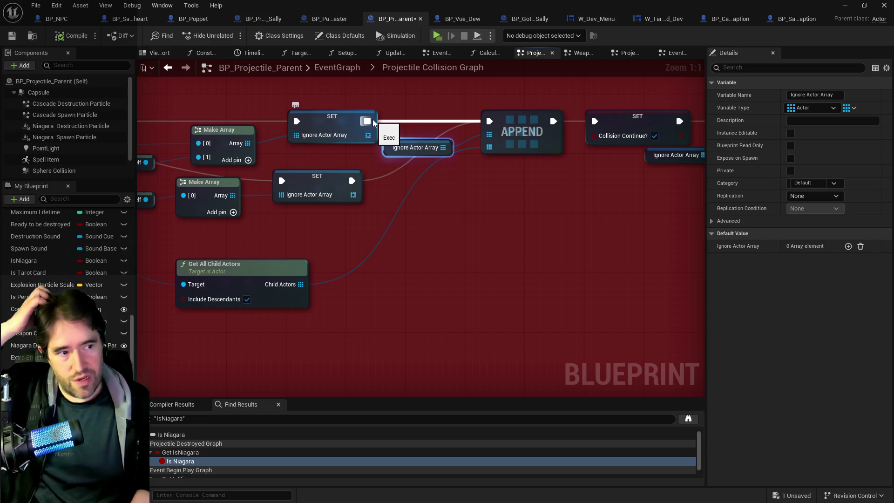
left_click(205, 21)
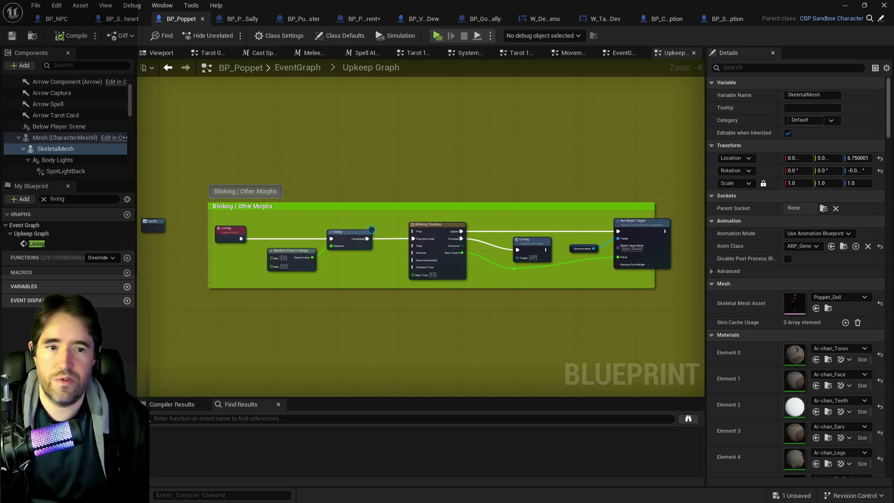
- Open the Content Browser with Ctrl+Space on Characters > Enemies > Hidden_Fear
key("ctrl+space")
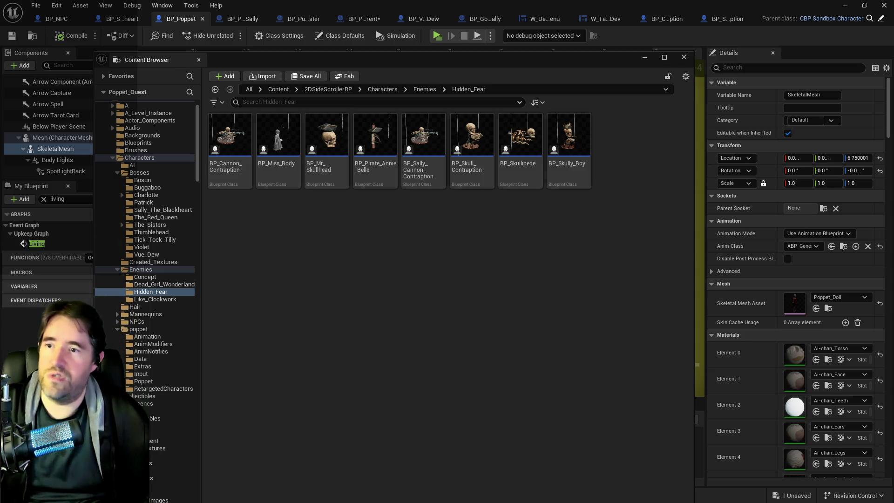
- Close the floating Hidden_Fear Content Browser and bring up the Chapter 2 design document
left_click(684, 57)
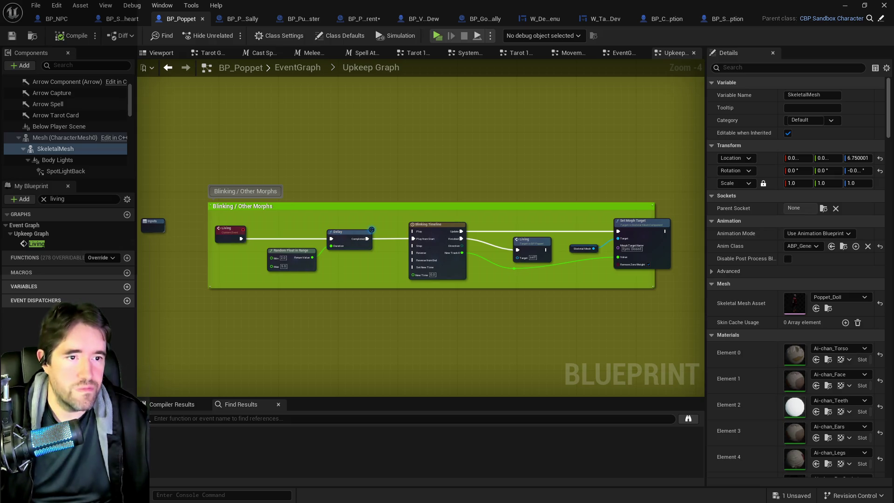
key("alt+Tab")
- Add item '5. Sally Cannons - a pirate flag to them with a picture of Sally and a heart around her.'
left_click(394, 439)
type("5")
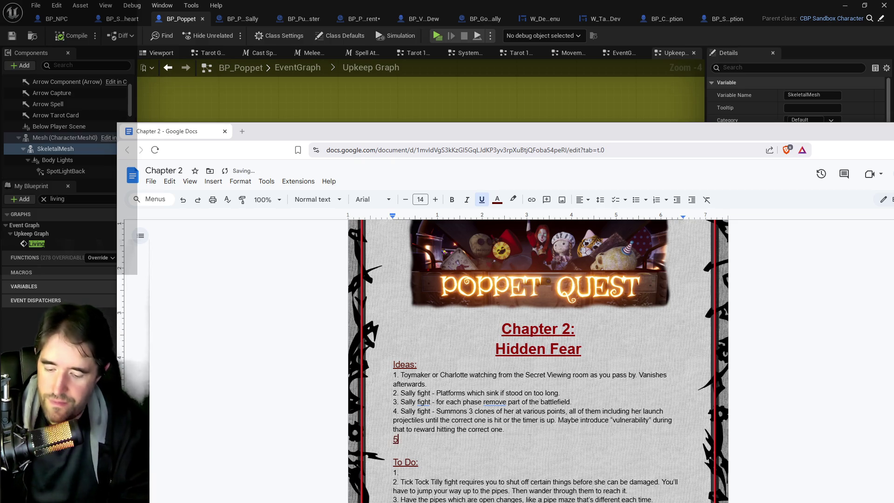
key("BackSpace")
type("5.")
key("BackSpace")
key("BackSpace")
key("BackSpace")
type("5. Sal")
type("ly Cannons ")
type("- ")
type("a ")
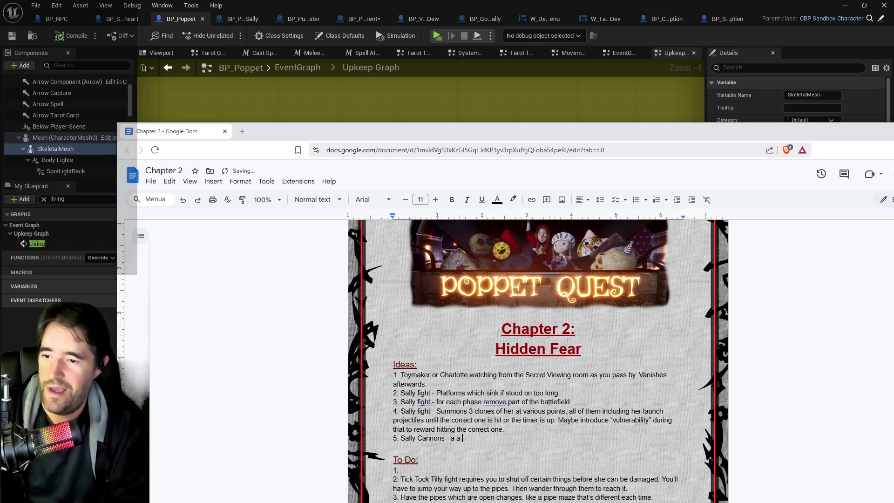
type("pirate flag to the")
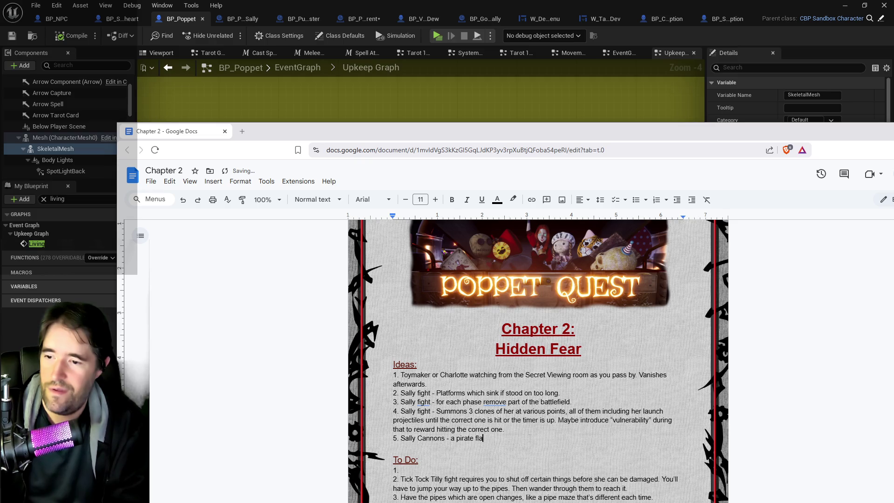
type("m with a p")
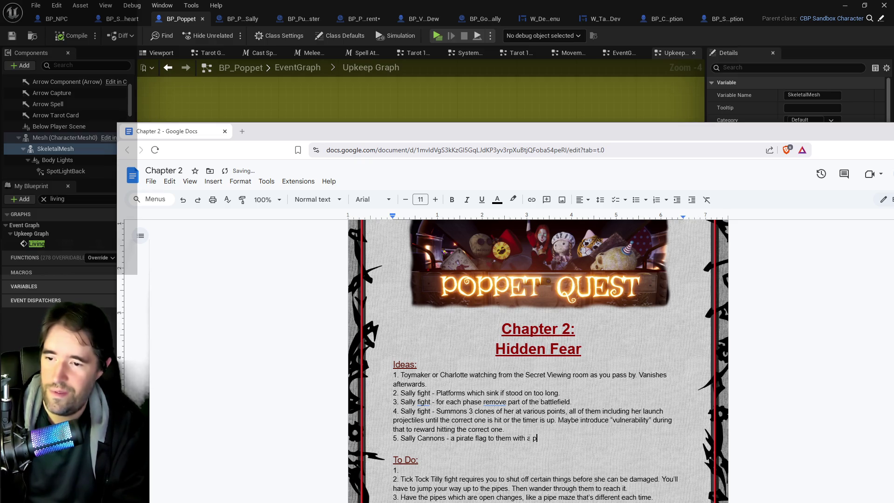
type("icture of Sally and aa")
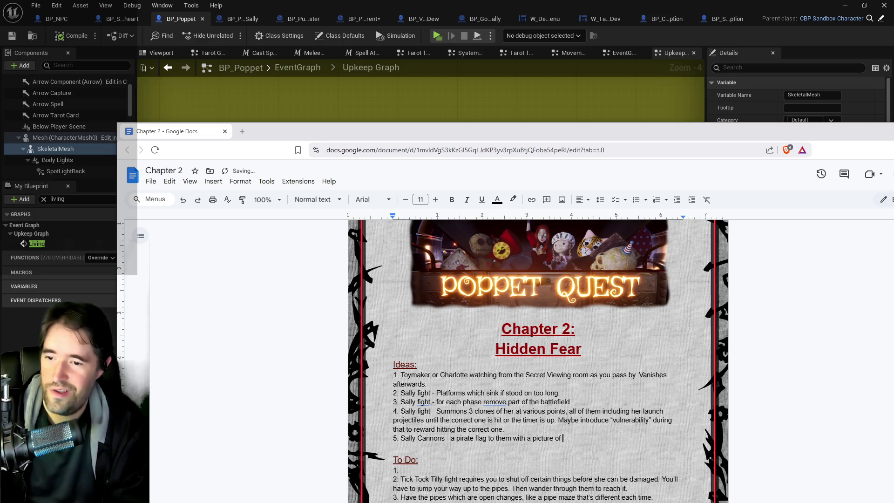
key("BackSpace")
key("BackSpace")
type("a heart around her.")
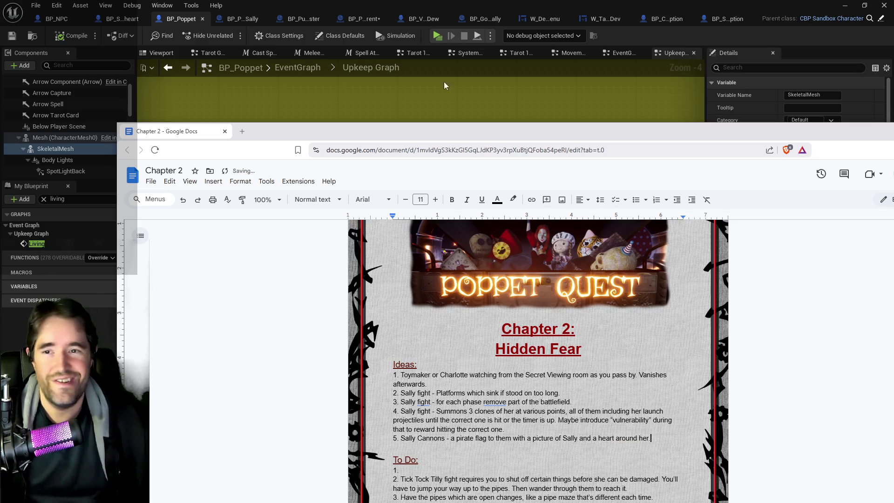
left_click_drag(426, 140, 893, 138)
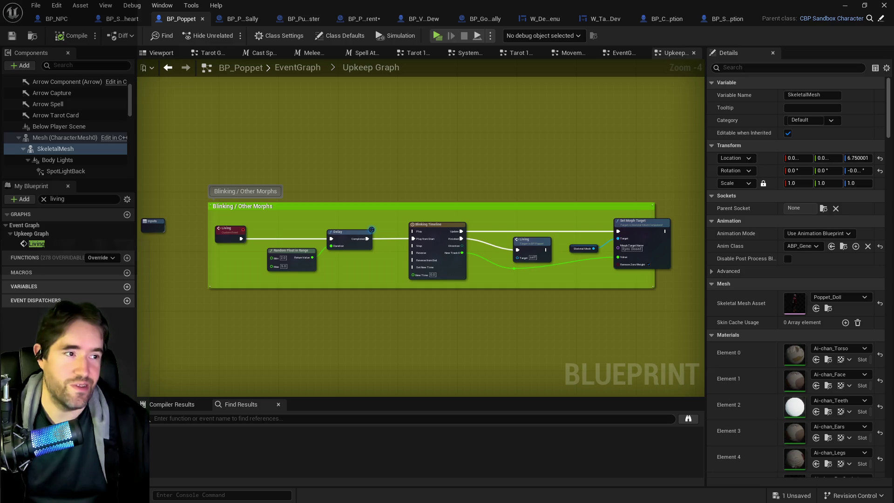
- Pan and zoom out over BP_Poppet's Upkeep Graph, then switch to BP_Sally_The_Blackheart's EventGraph
left_click_drag(526, 331, 426, 280)
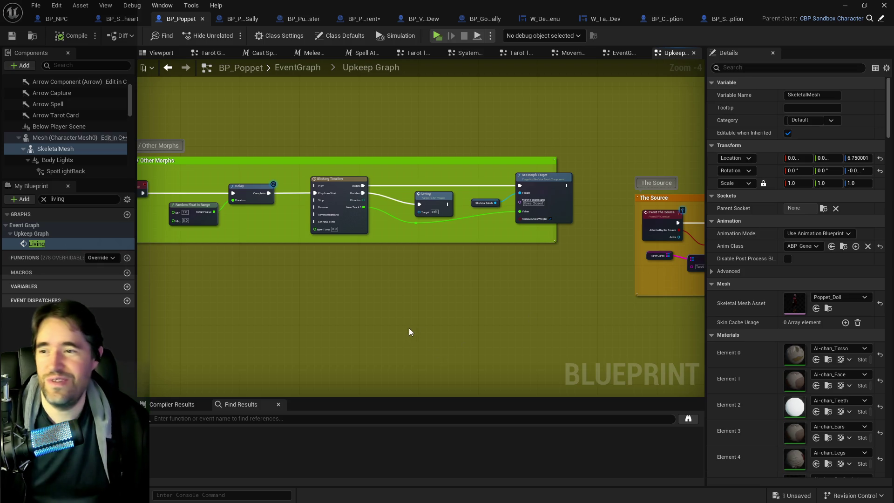
scroll(409, 328, "down", 4)
mouse_move(482, 314)
left_mouse_down()
mouse_move(469, 327)
mouse_move(687, 308)
mouse_move(825, 391)
left_mouse_up()
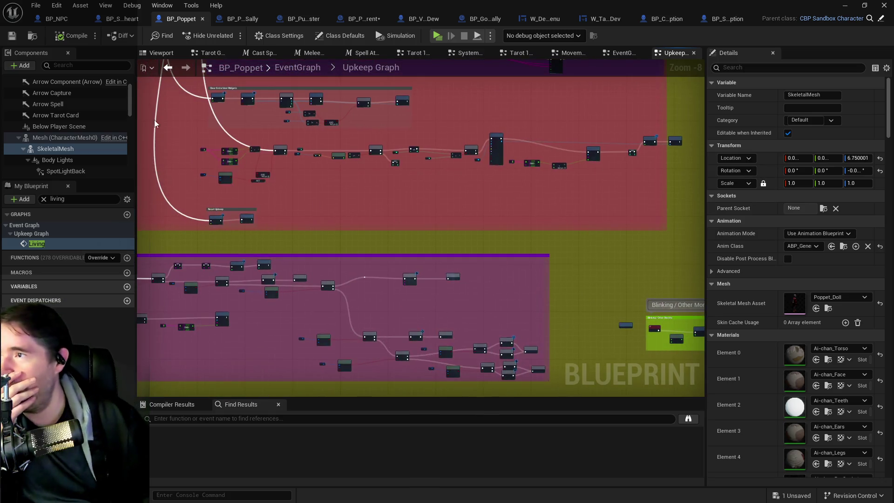
left_click(114, 20)
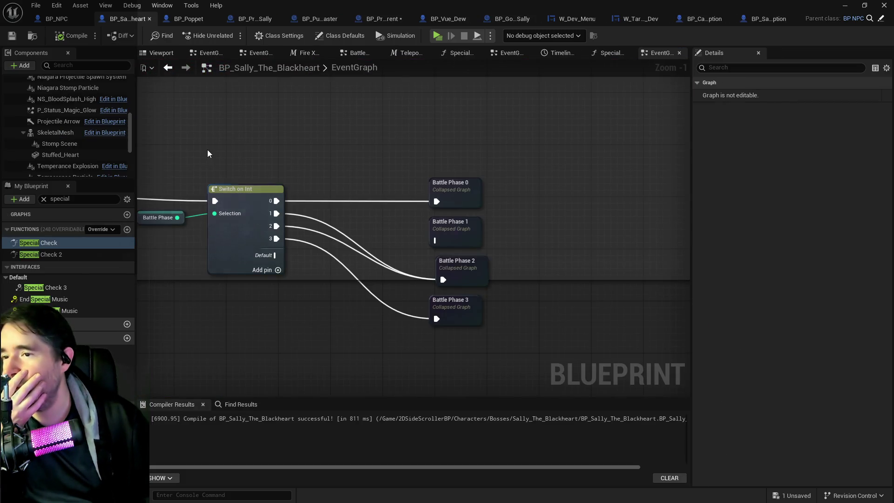
- In BP_Poppet, search 'tarot' and select the Tarot variable to show its 23 default Tarot Cards
left_click(186, 19)
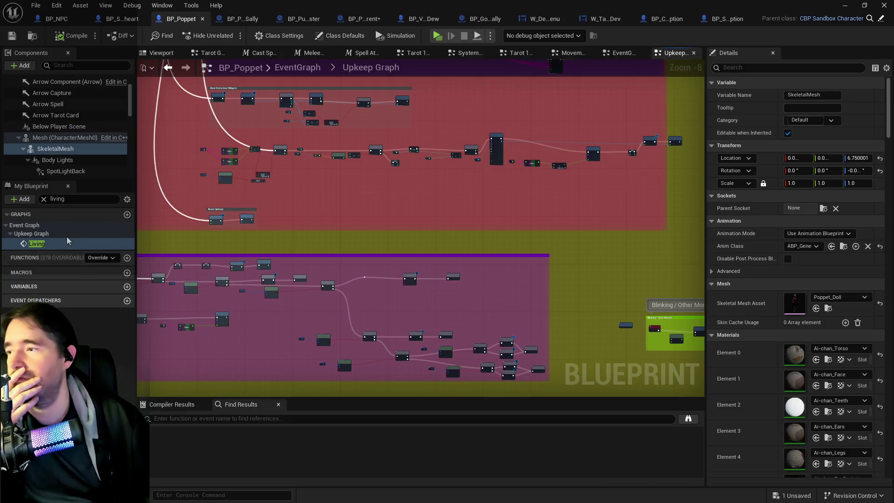
left_click(65, 199)
type("tar")
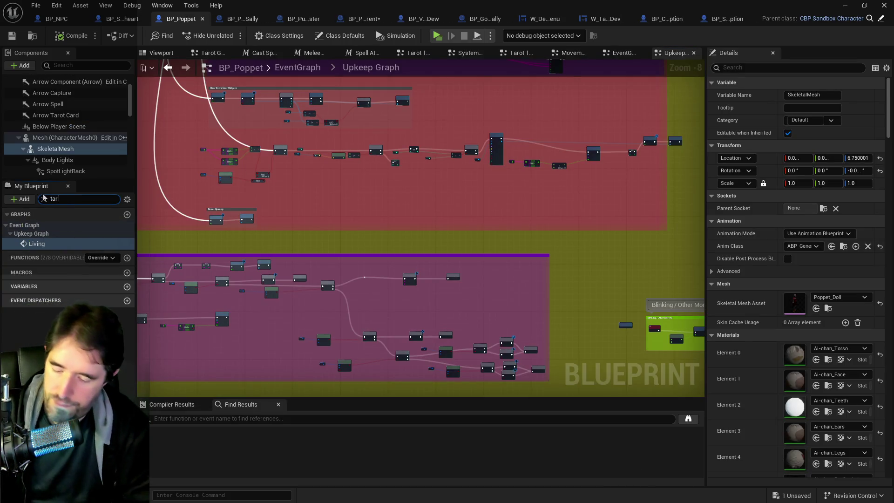
type("ot")
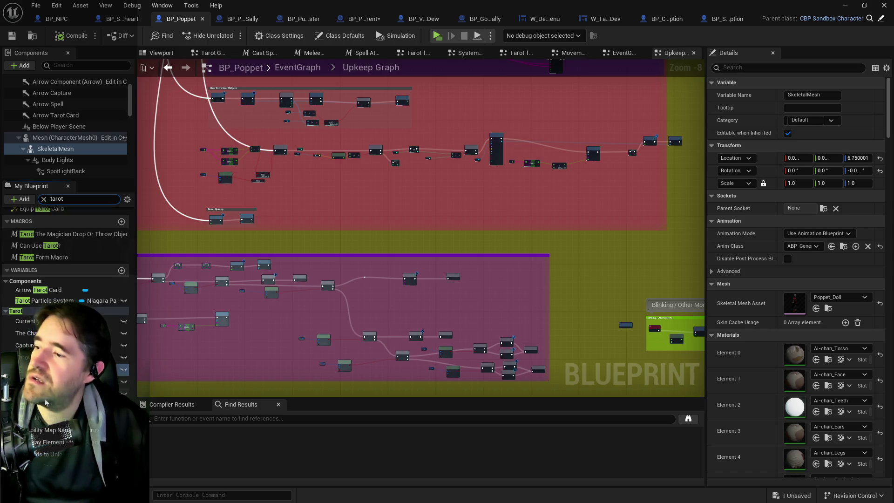
left_click(46, 402)
scroll(768, 326, "down", 5)
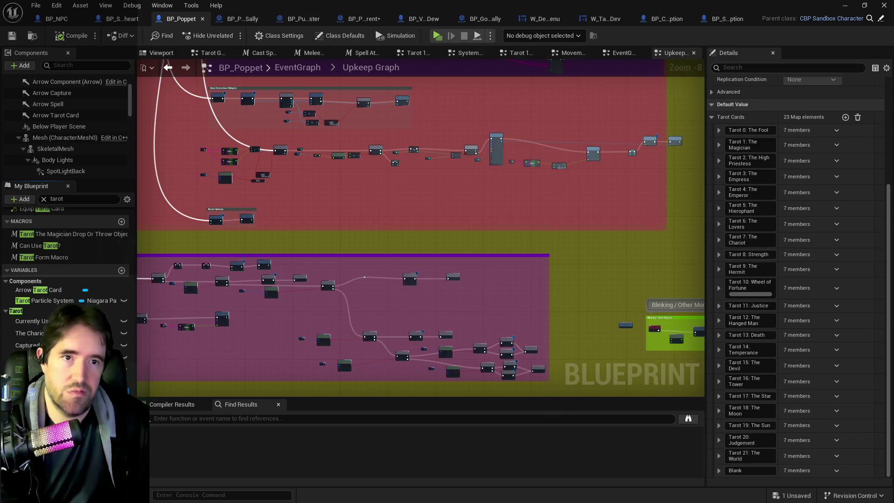
key("alt+Tab")
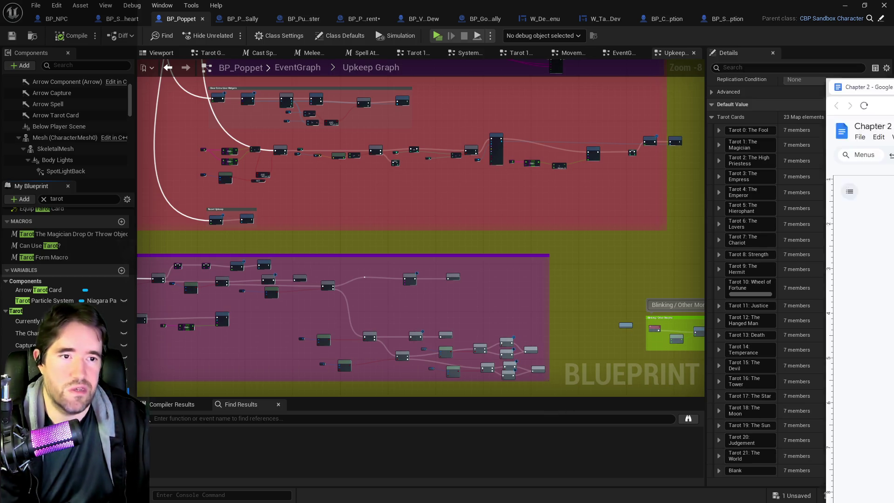
scroll(355, 328, "down", 6)
scroll(354, 328, "down", 8)
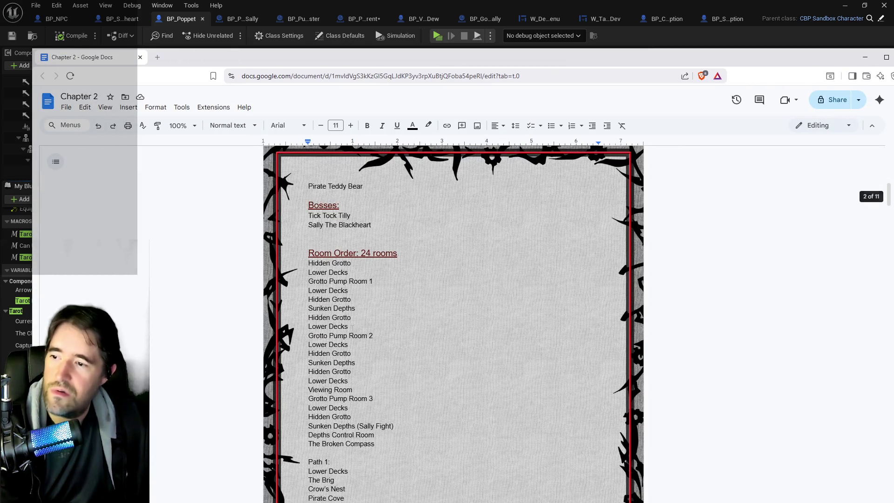
scroll(345, 319, "down", 15)
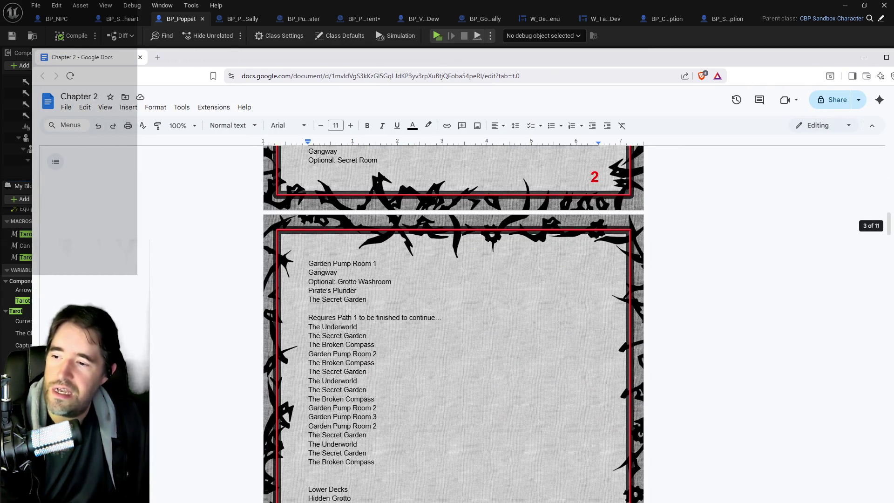
scroll(345, 313, "down", 4)
scroll(346, 313, "up", 4)
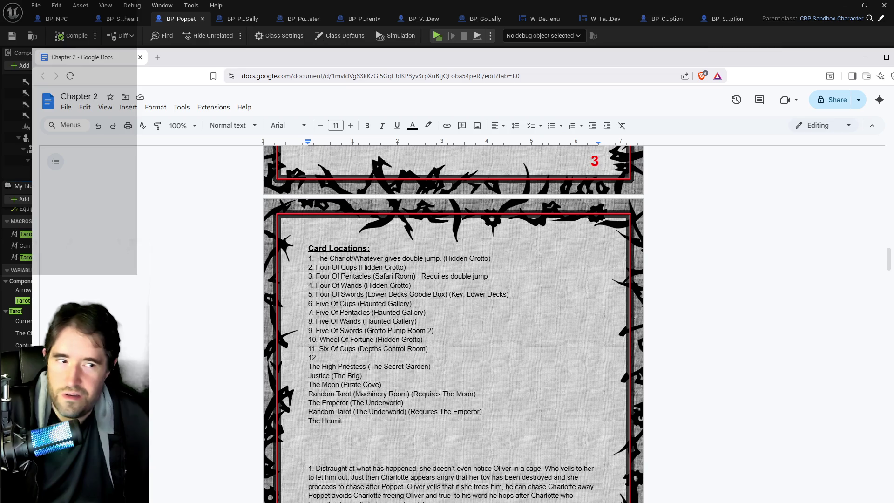
mouse_move(534, 58)
left_mouse_down()
mouse_move(597, 75)
mouse_move(893, 83)
left_mouse_up()
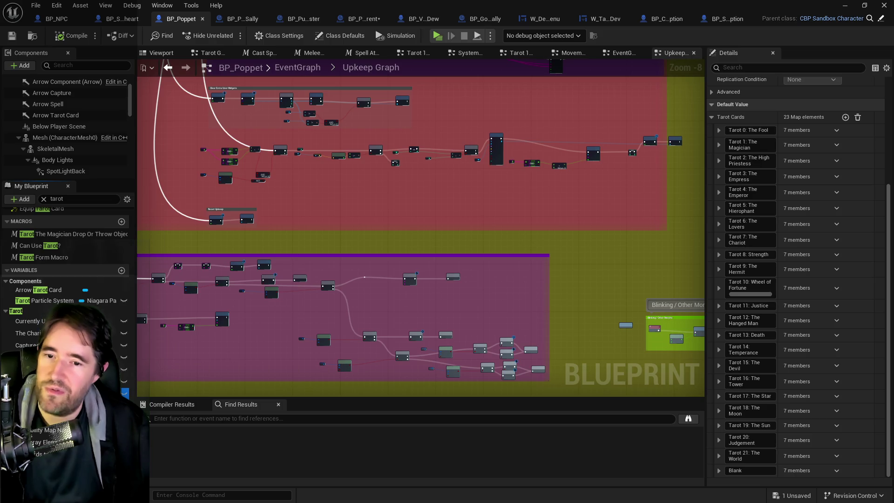
- Expand Tarot 14: Temperance and its Weapons, Info and Tarot Card maps
left_click(721, 351)
scroll(718, 409, "down", 2)
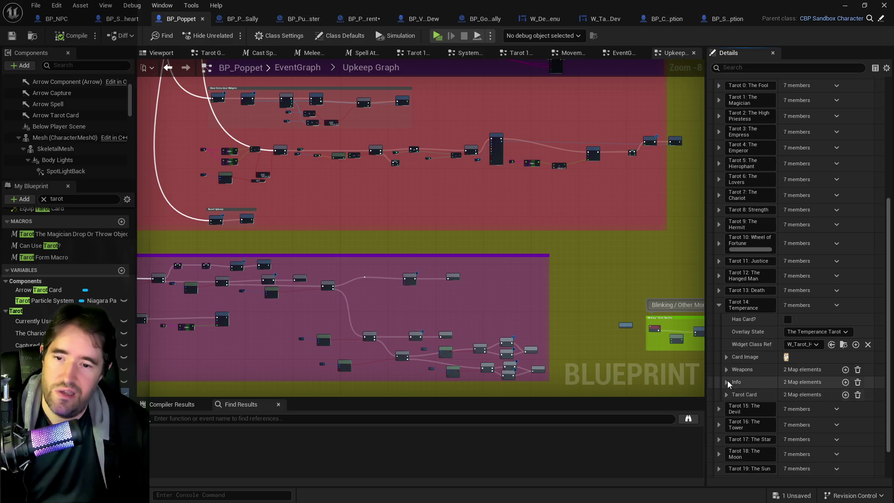
left_click(725, 369)
left_click(726, 409)
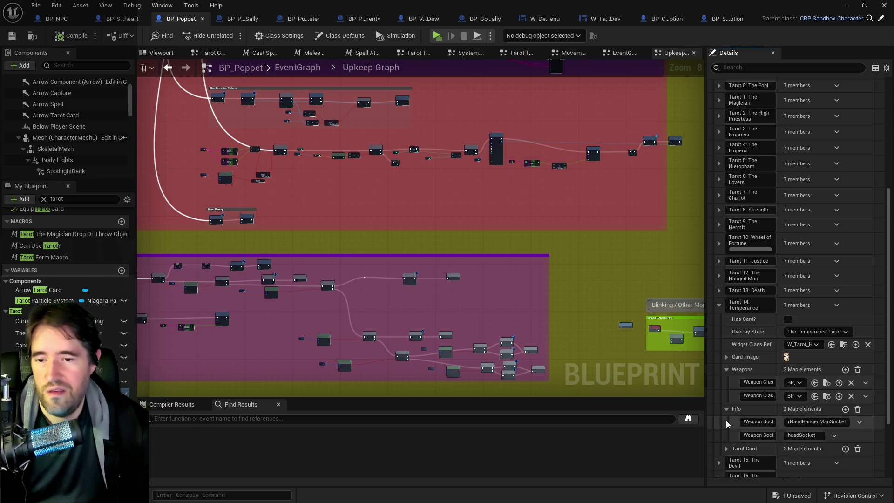
left_click(725, 449)
scroll(730, 419, "down", 3)
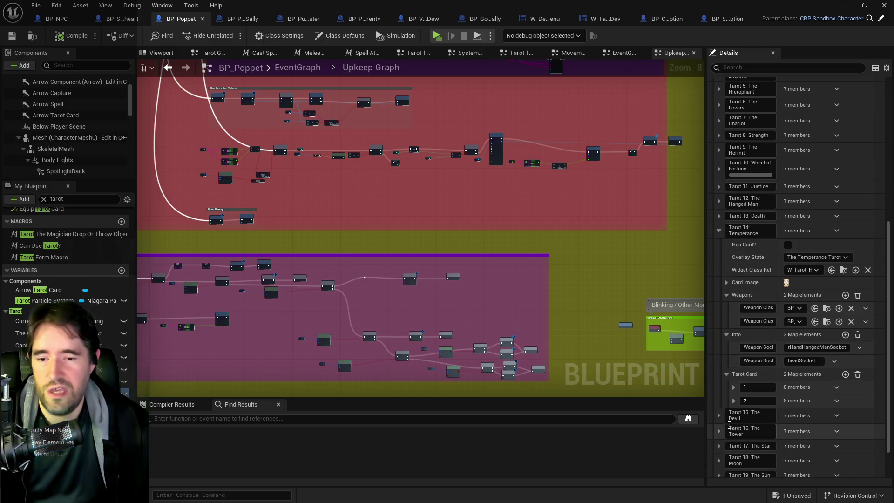
- Expand Tarot Card entry 2's members, briefly check its projectile list, and widen the property labels
left_click(733, 401)
scroll(735, 406, "down", 2)
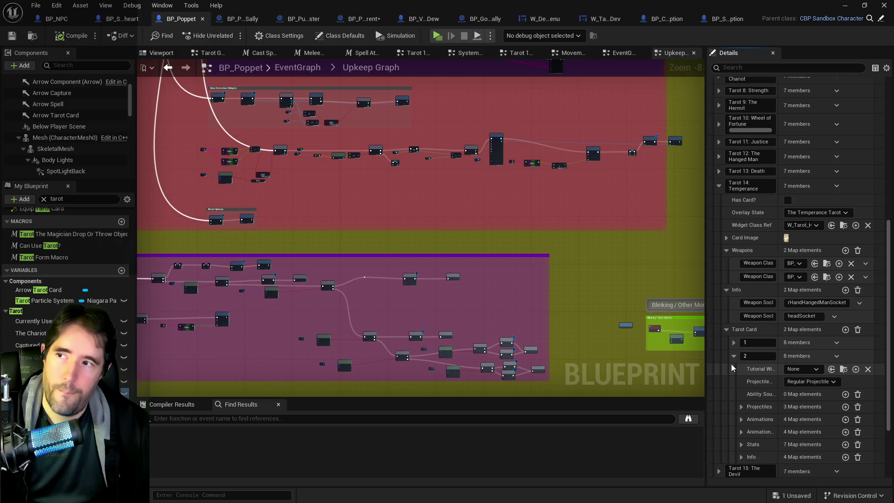
left_click(741, 406)
left_click(741, 407)
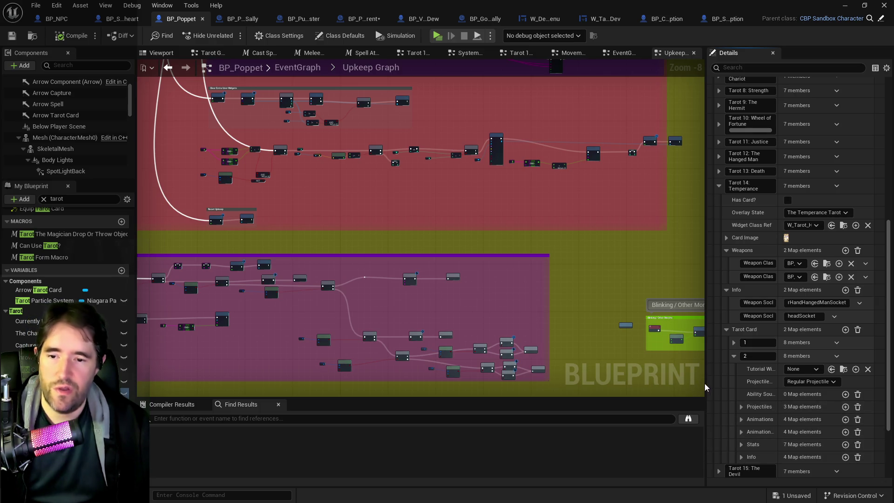
left_click_drag(705, 384, 661, 386)
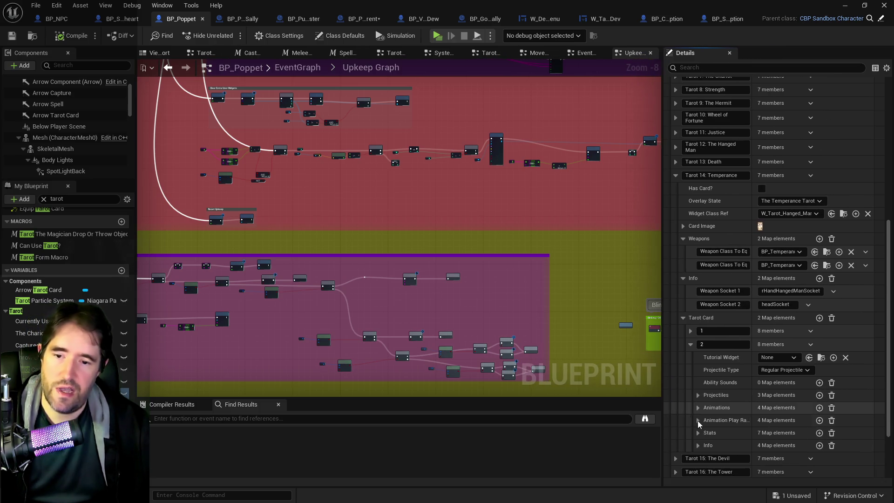
- Review Tarot Card entry 2's seven Stats values and its three projectiles
left_click(715, 433)
scroll(716, 434, "down", 3)
scroll(716, 434, "down", 1)
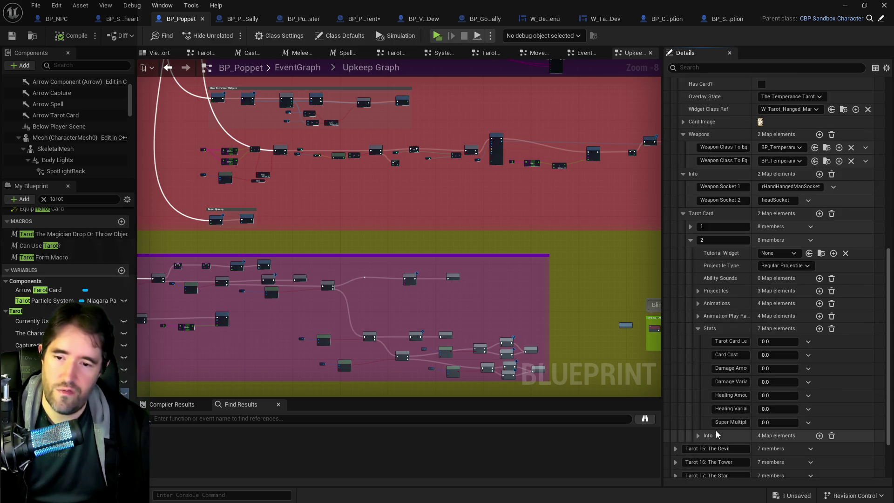
left_click(698, 290)
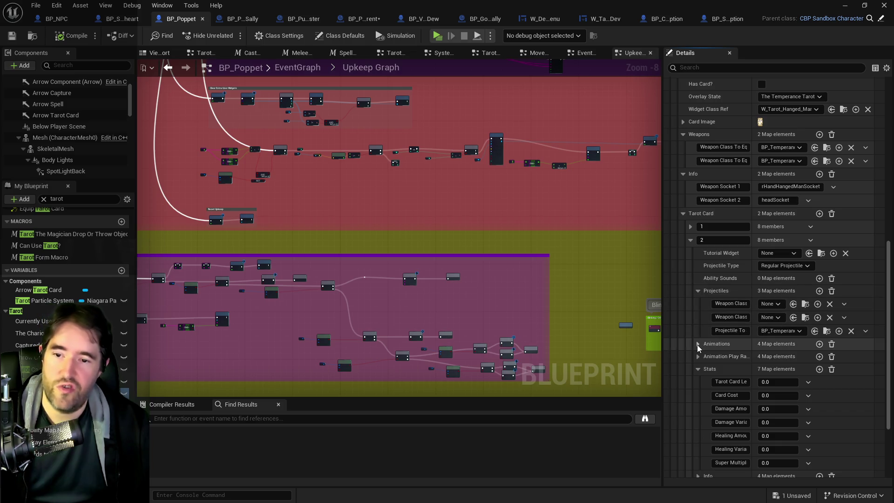
scroll(698, 347, "down", 3)
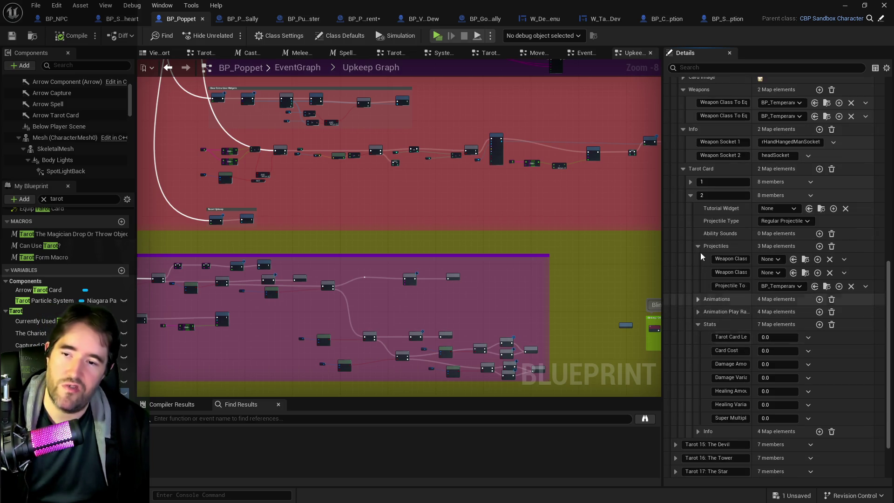
scroll(692, 219, "up", 2)
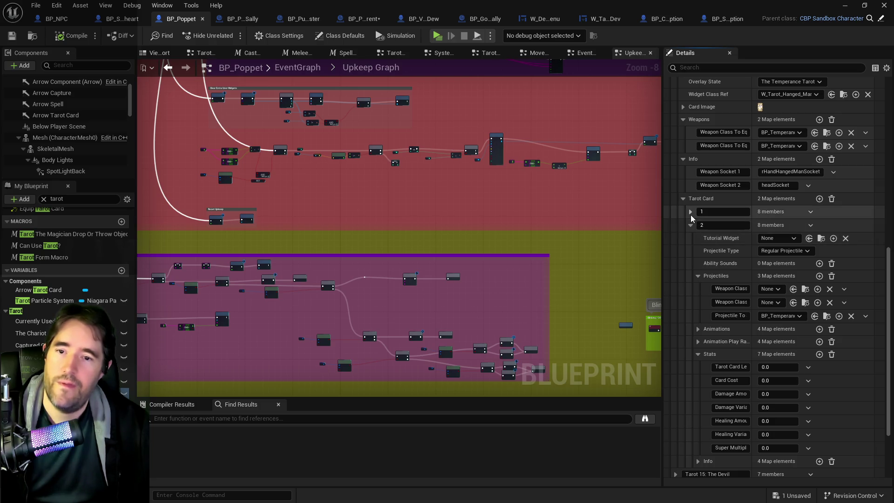
- Give Tarot Card entry 1 Damage Amount 18 and Damage Variance 5, then compile and save BP_Poppet
left_click(691, 212)
scroll(691, 217, "up", 5)
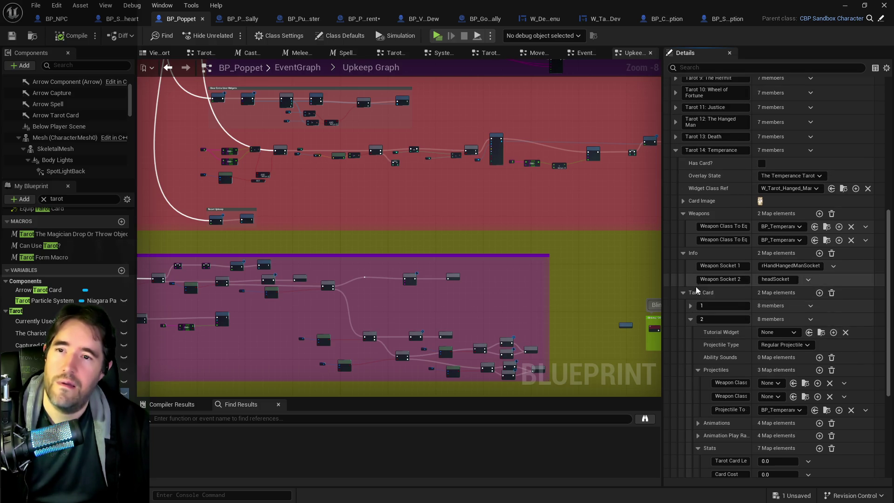
scroll(732, 351, "down", 3)
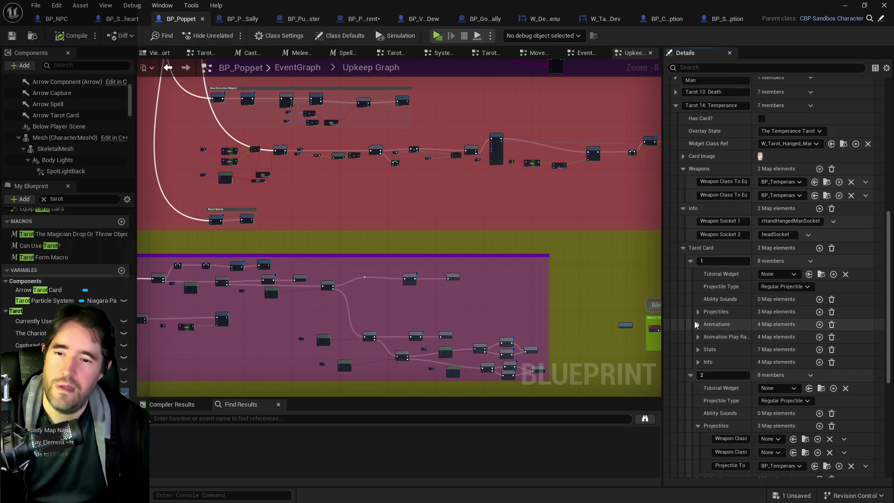
left_click(697, 349)
scroll(748, 382, "down", 4)
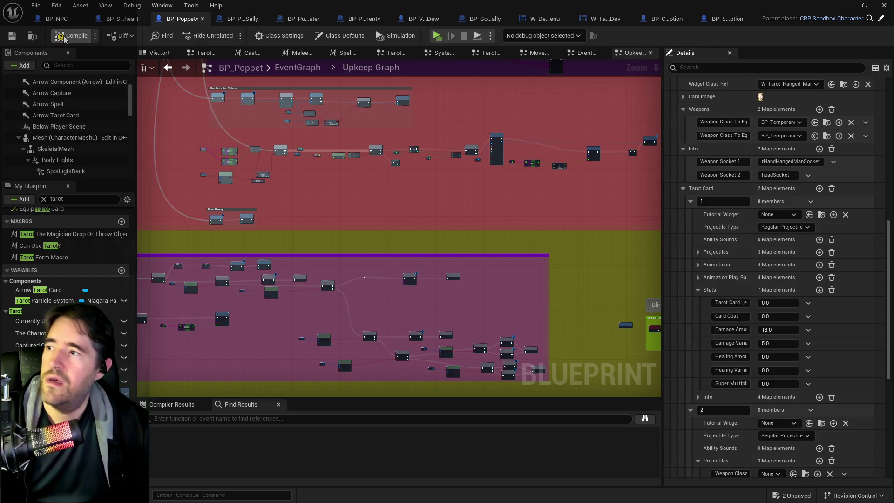
left_click(7, 40)
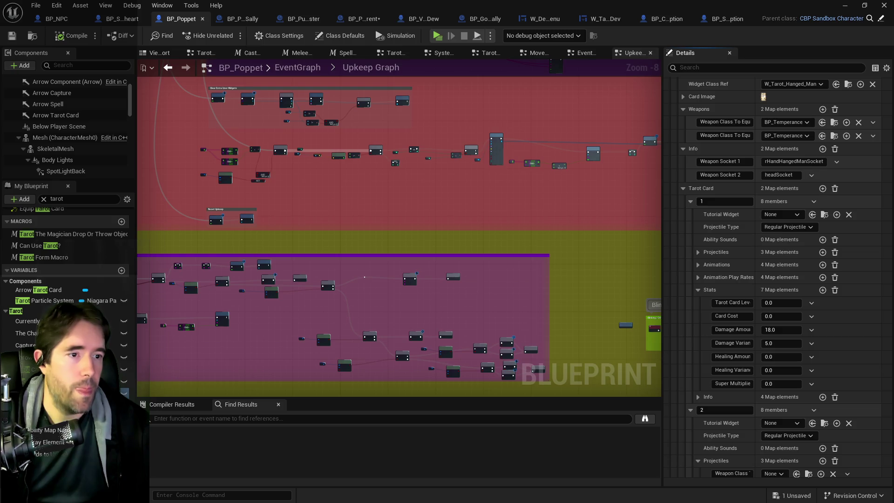
key("alt+Tab")
- Browse the Content Browser to Weapons > Tarot_Weapons > Tarot_14_Temperance to reach BP_Projectile_Temperance
scroll(301, 360, "down", 6)
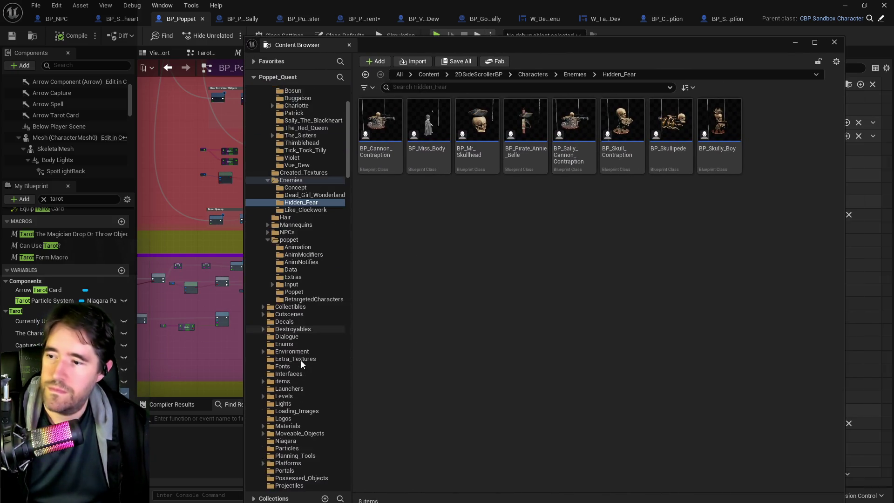
scroll(319, 290, "up", 7)
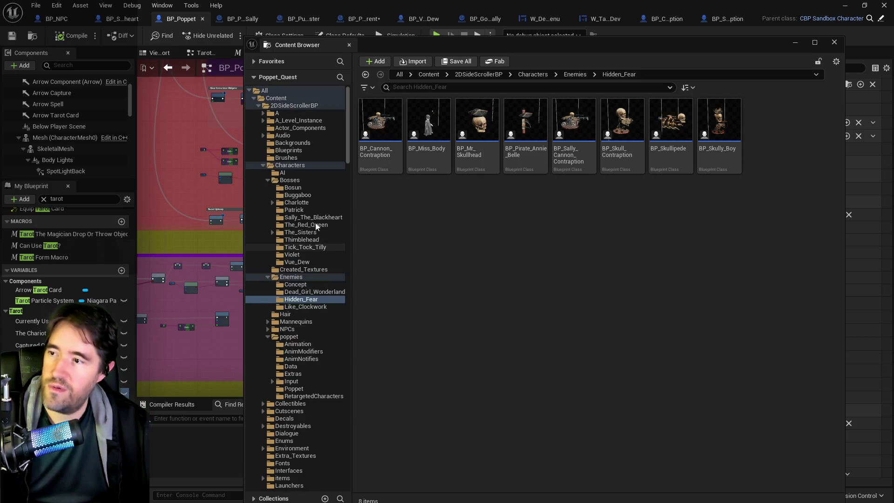
scroll(284, 286, "down", 5)
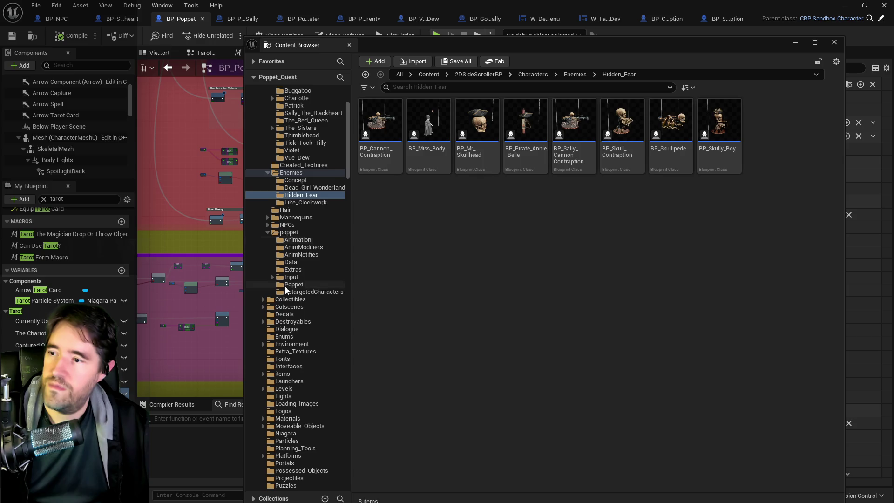
scroll(285, 286, "down", 12)
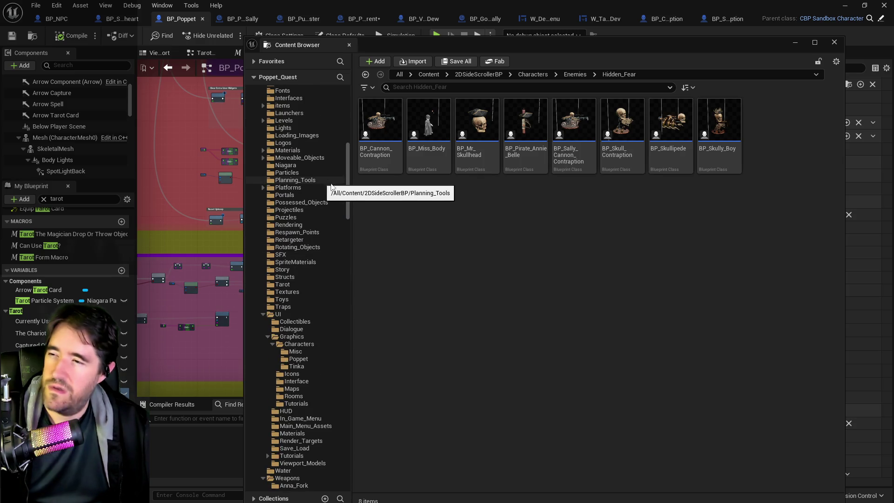
left_click_drag(349, 188, 357, 91)
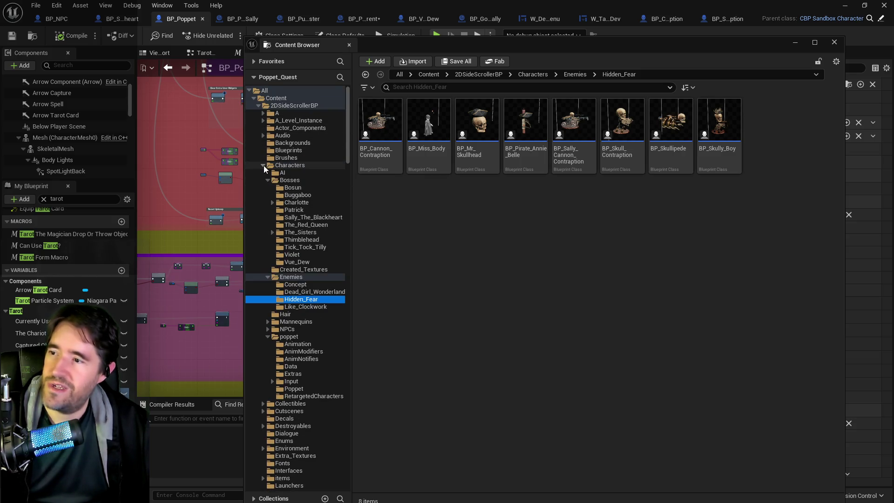
scroll(253, 330, "down", 15)
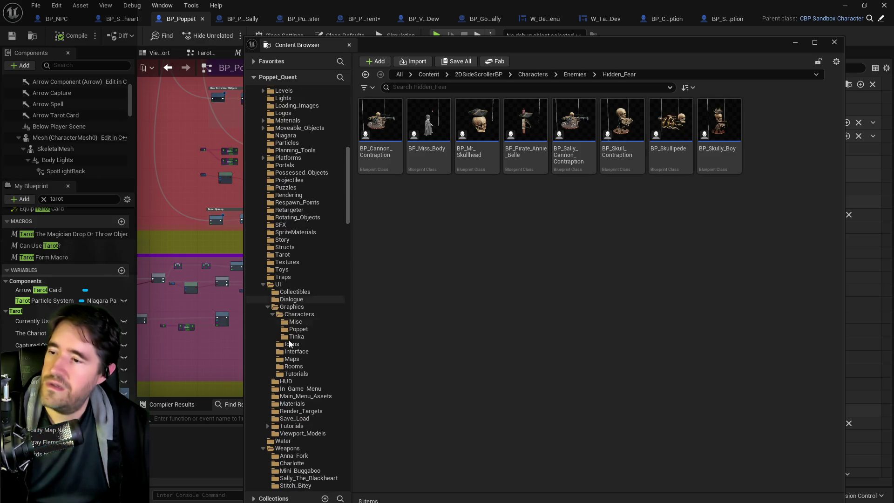
scroll(289, 349, "down", 3)
scroll(294, 356, "down", 5)
left_click(298, 344)
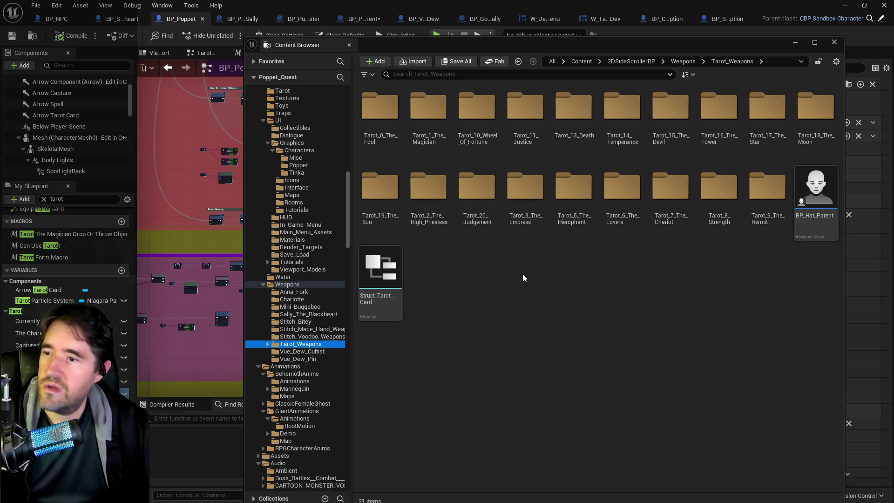
double_click(621, 111)
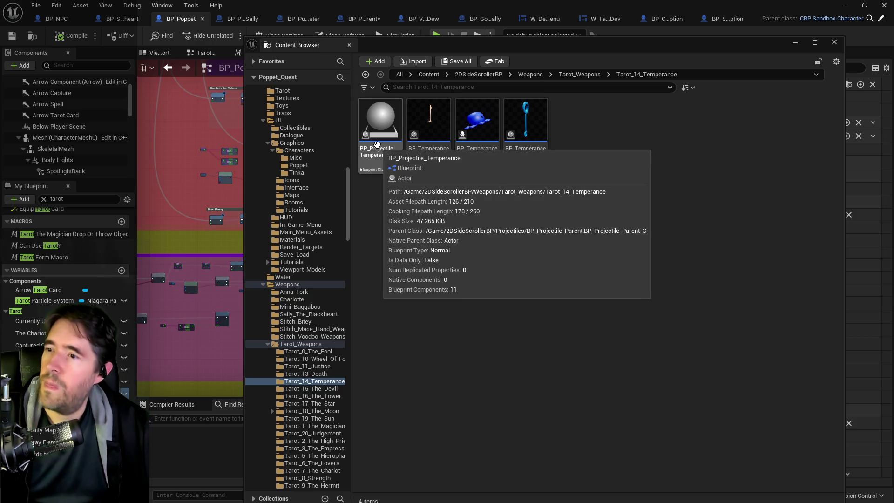
key("ctrl+space")
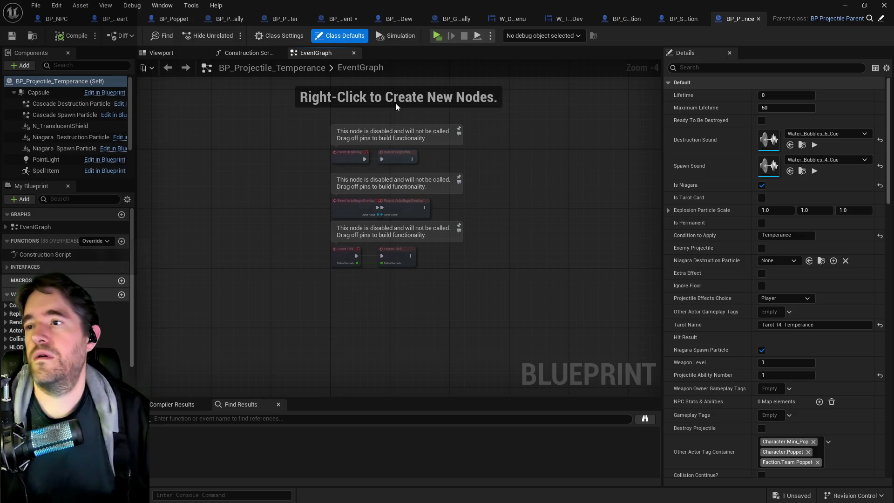
- Reframe the event graph and nudge the Parent ActorBeginOverlap node slightly right
left_click_drag(502, 176, 423, 134)
left_click_drag(508, 184, 545, 229)
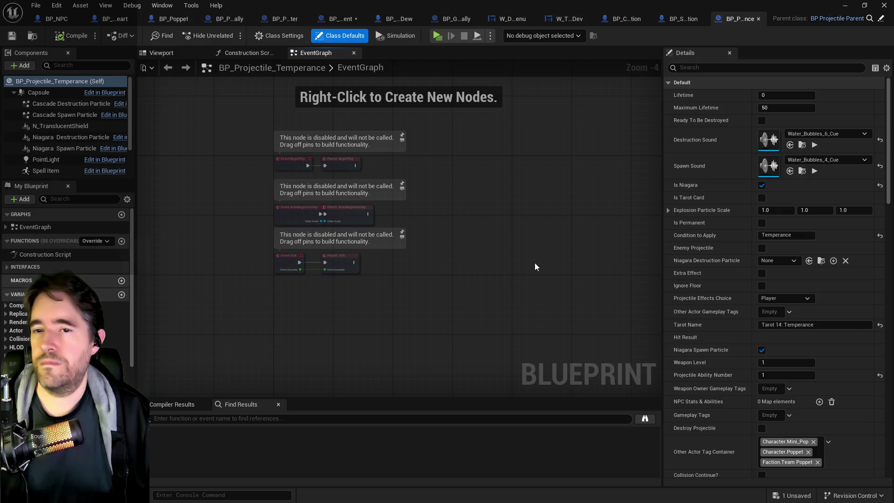
mouse_move(533, 263)
left_mouse_down()
mouse_move(551, 271)
mouse_move(511, 241)
left_mouse_up()
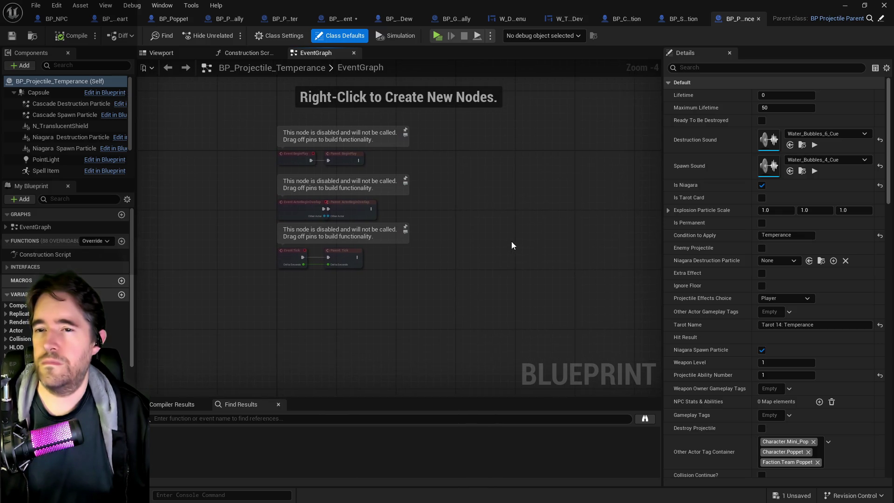
left_click(350, 204)
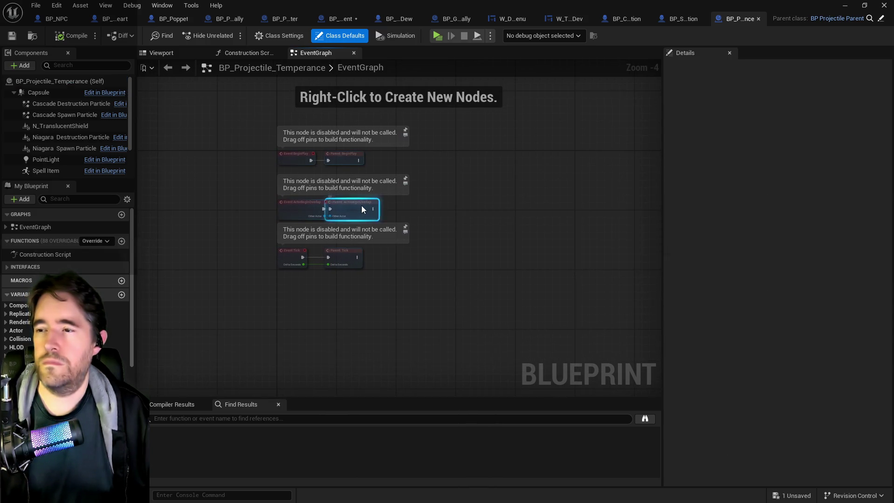
left_click_drag(362, 207, 369, 208)
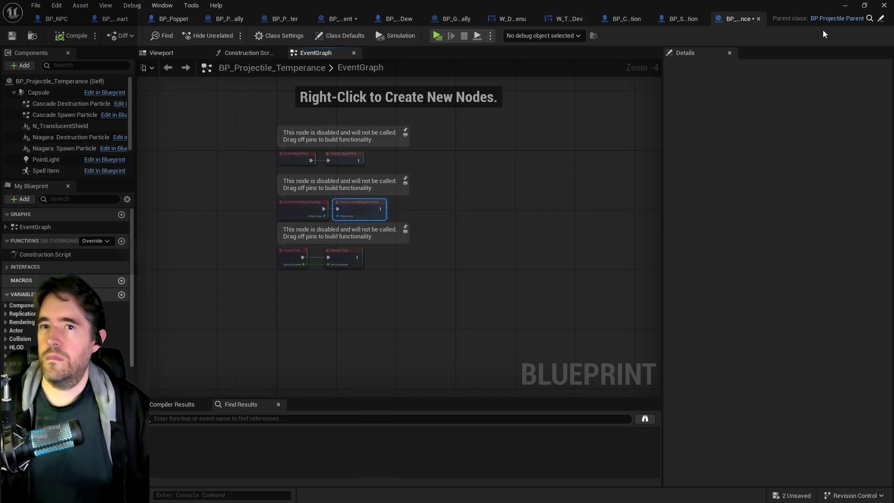
- Go to the parent projectile's collision graph and center on the Apply Condition and Branch nodes
left_click(880, 19)
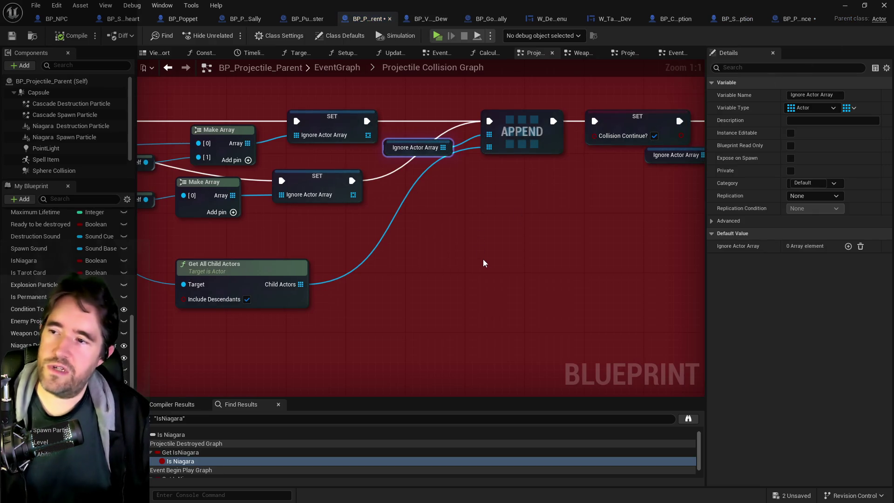
scroll(486, 261, "down", 3)
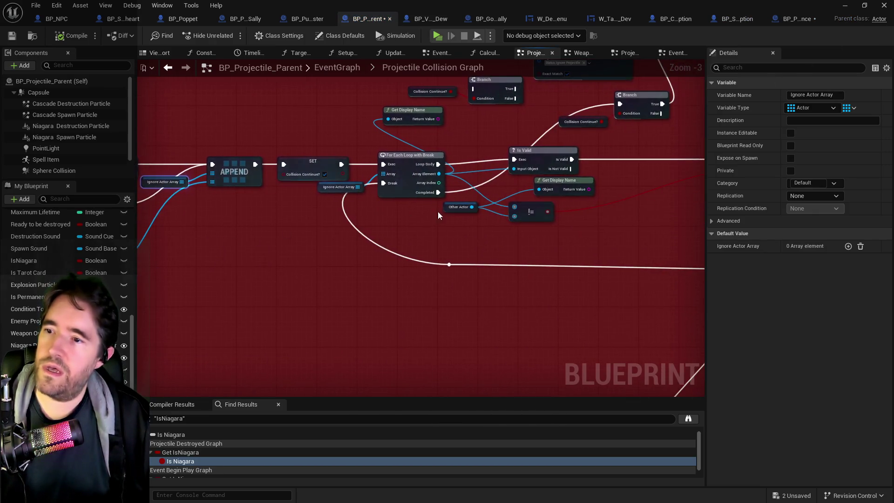
scroll(421, 219, "down", 3)
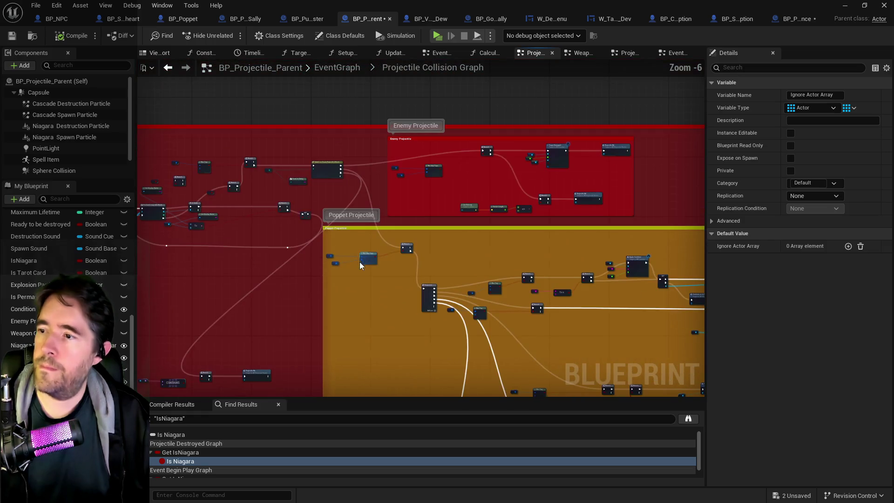
scroll(381, 270, "up", 2)
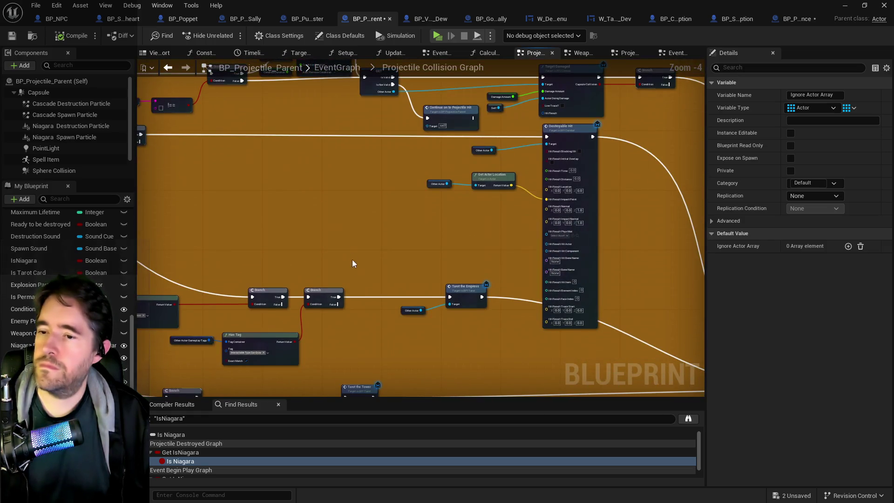
left_click_drag(352, 258, 432, 236)
scroll(431, 237, "up", 2)
mouse_move(476, 257)
left_mouse_down()
mouse_move(544, 249)
mouse_move(357, 396)
mouse_move(355, 238)
mouse_move(419, 318)
left_mouse_up()
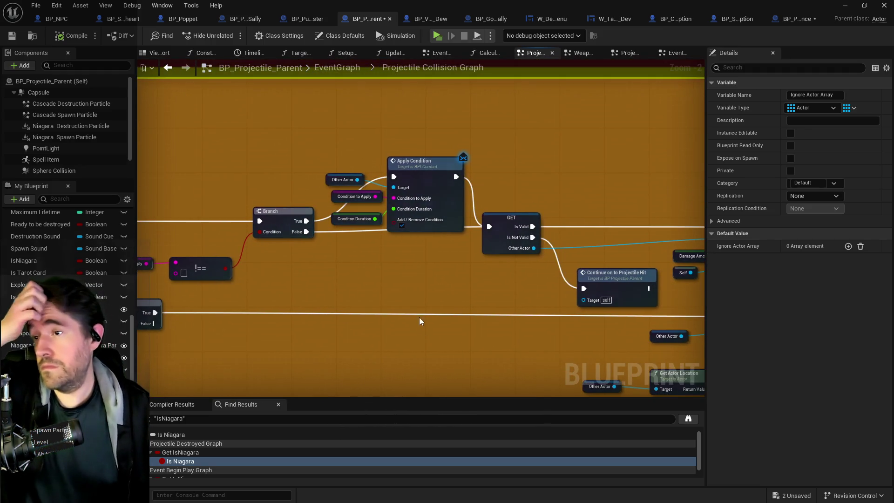
left_click_drag(400, 270, 445, 304)
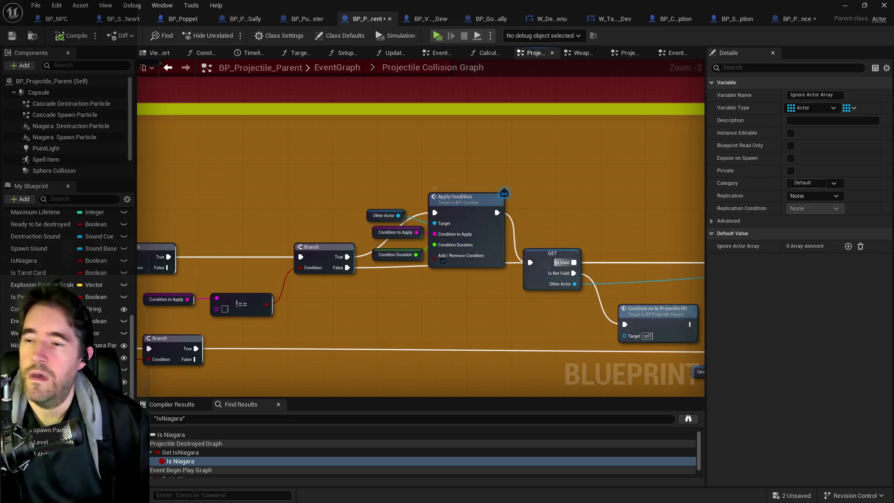
- Toggle the Content Browser, then pan to the Poppet Projectile branch nodes
key("alt+Tab")
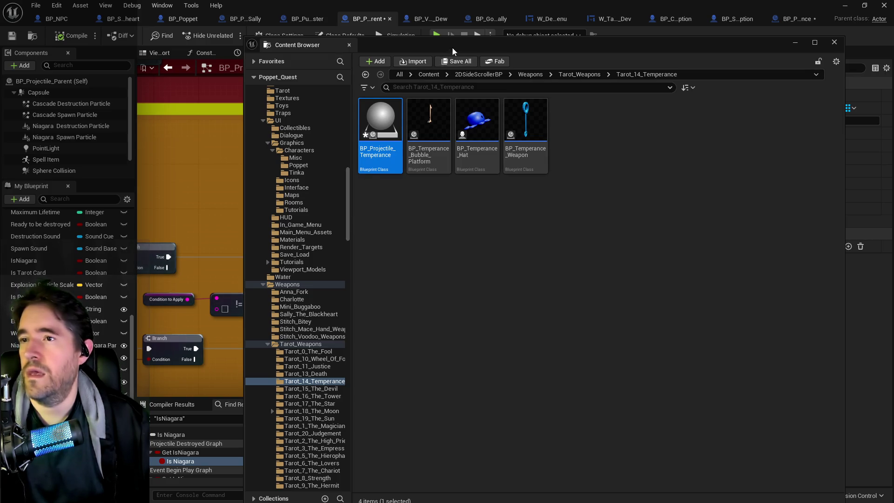
key("alt+Tab")
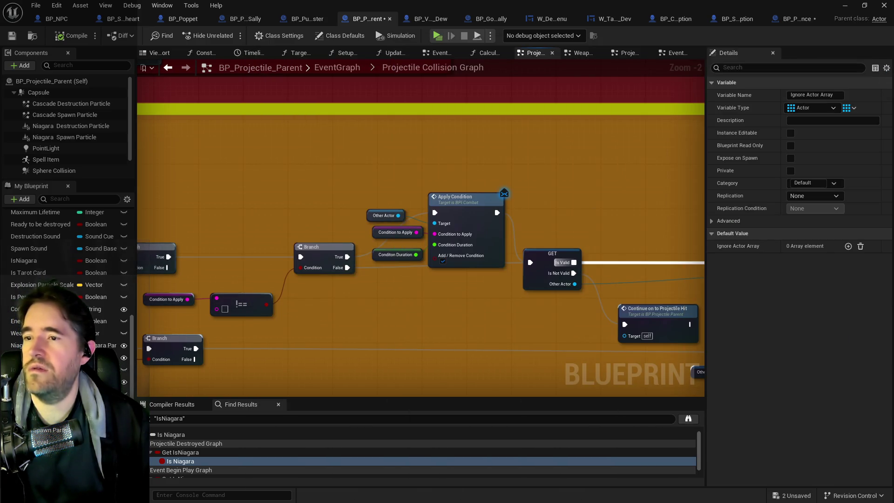
key("alt+Tab")
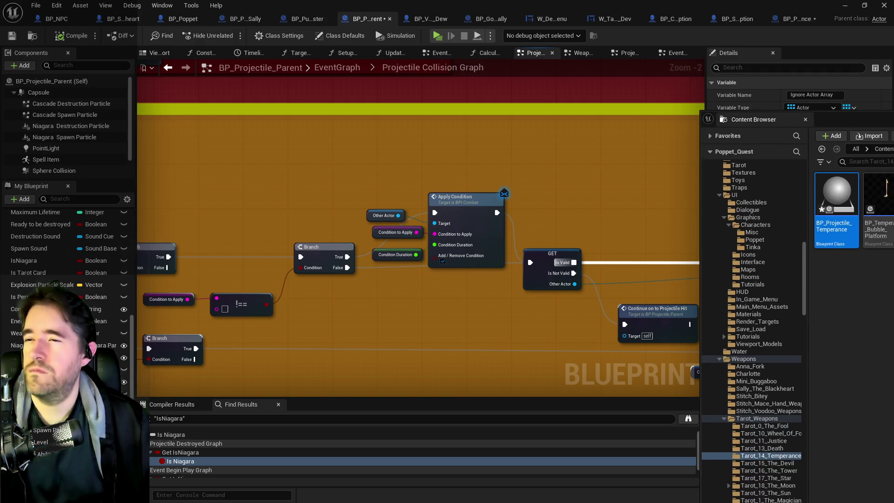
key("alt+Tab")
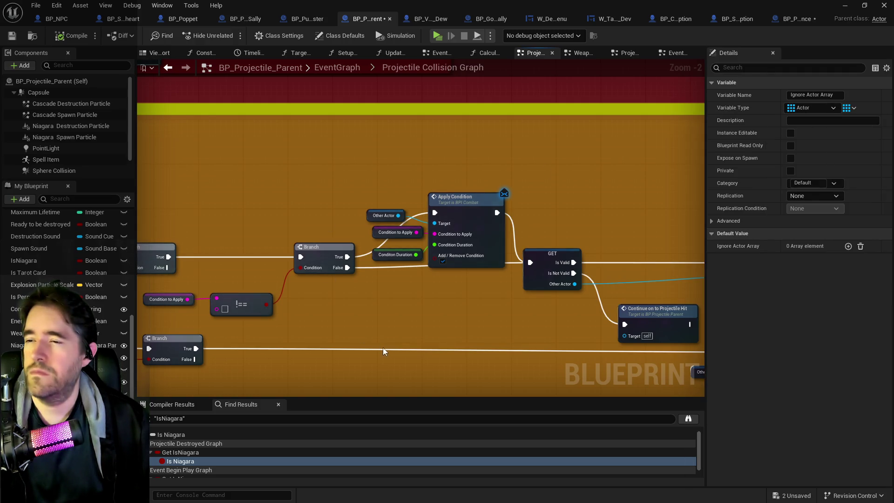
mouse_move(398, 334)
left_mouse_down()
mouse_move(499, 310)
mouse_move(628, 354)
mouse_move(685, 344)
mouse_move(607, 301)
mouse_move(440, 302)
left_mouse_up()
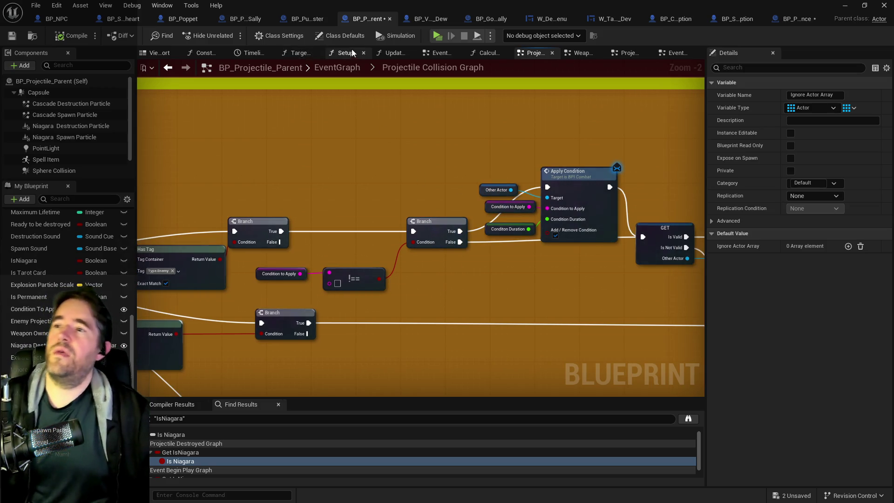
- In BP_NPC, search 'apply con' in My Blueprint and open the Apply Condition Graph
left_click(129, 20)
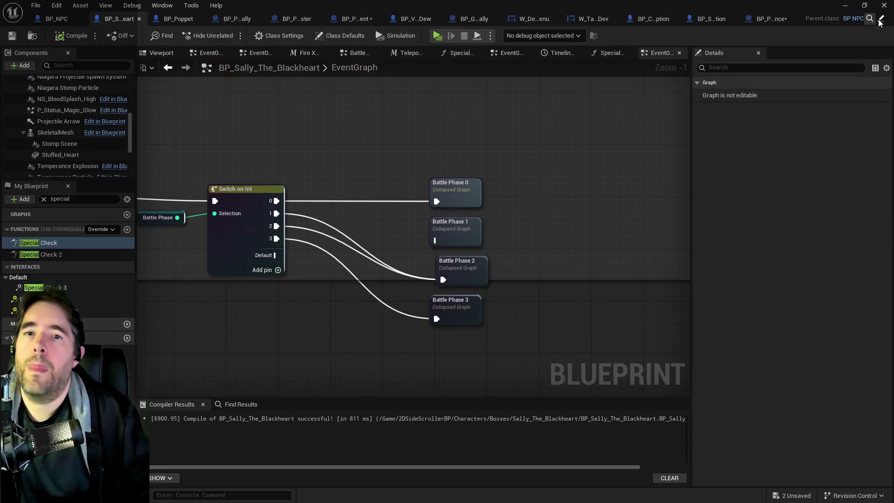
left_click(56, 18)
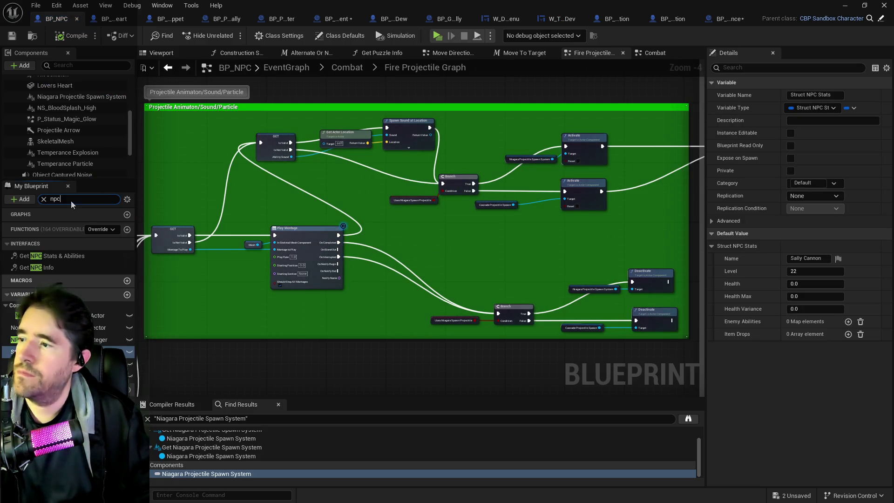
key("BackSpace")
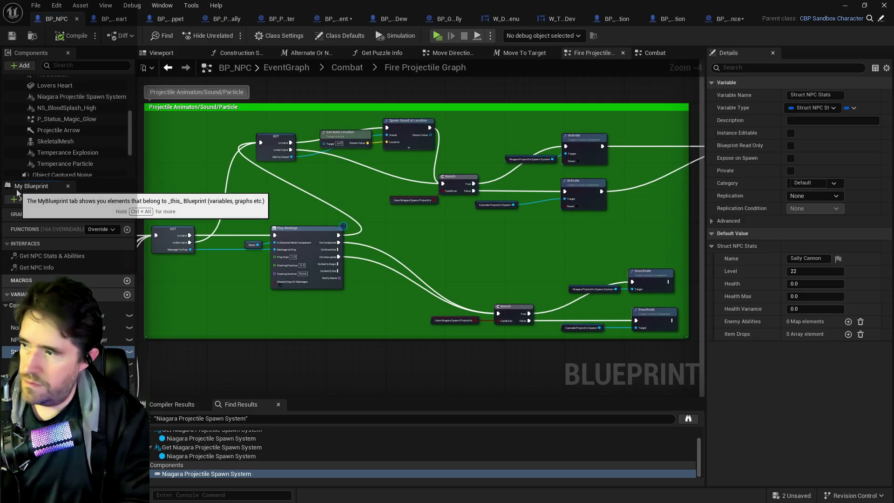
type("apply con")
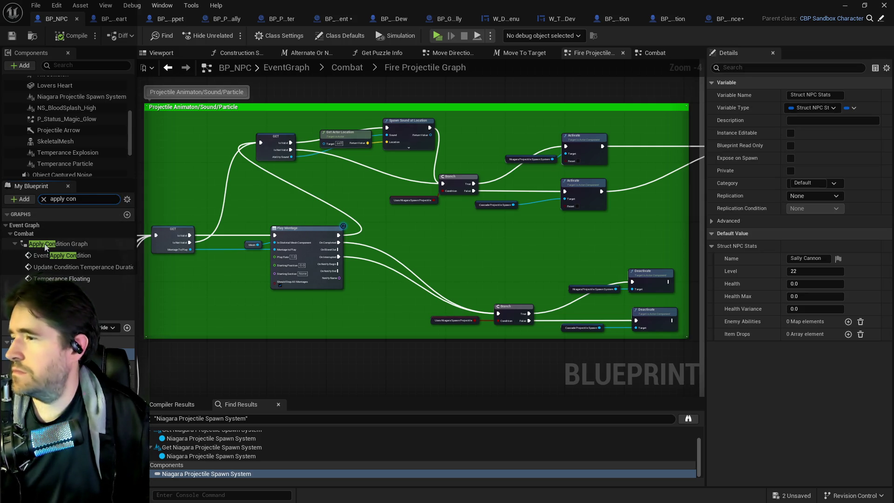
double_click(45, 245)
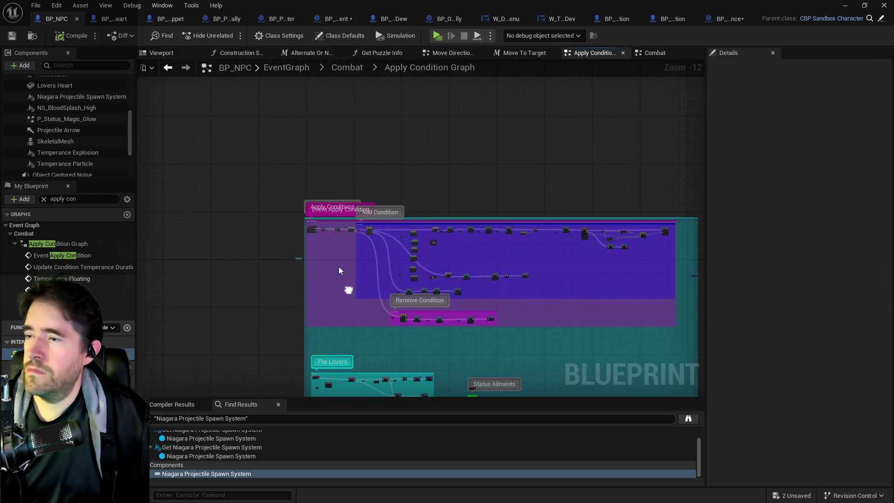
- Pan from the Switch on String and Has Tag nodes through to the Set Actor Location nodes
scroll(346, 272, "up", 9)
mouse_move(431, 334)
left_mouse_down()
mouse_move(427, 321)
mouse_move(276, 271)
mouse_move(382, 266)
mouse_move(234, 252)
left_mouse_up()
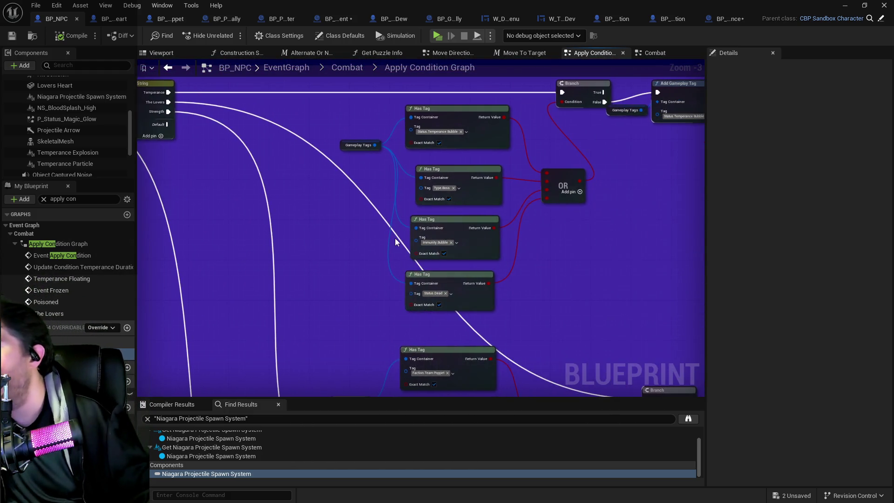
left_click_drag(395, 238, 269, 258)
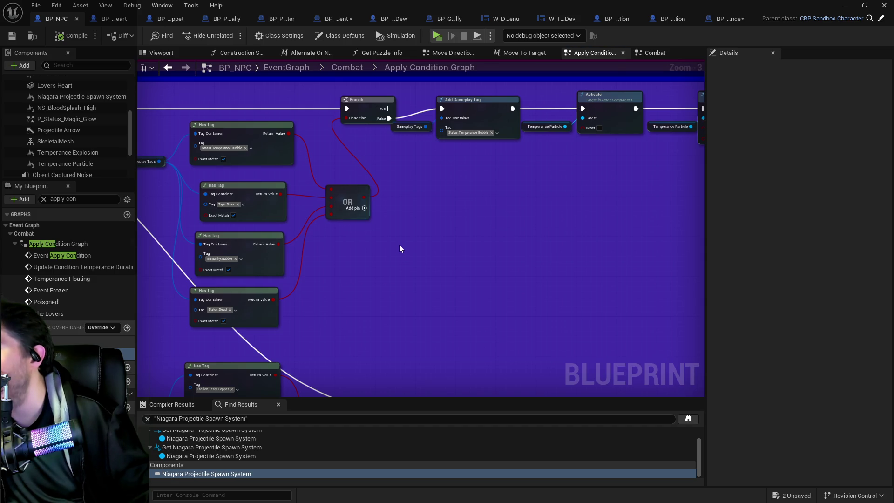
mouse_move(408, 235)
left_mouse_down()
mouse_move(420, 257)
mouse_move(551, 256)
mouse_move(412, 249)
left_mouse_up()
scroll(412, 249, "down", 2)
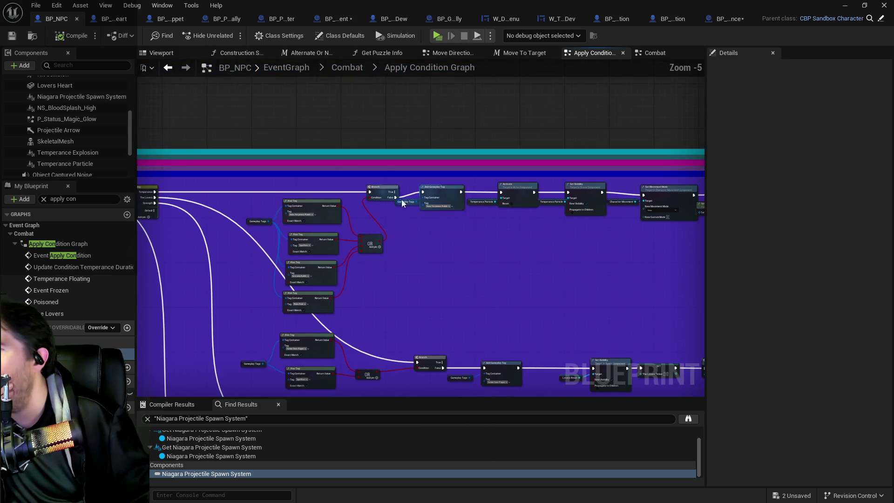
left_click_drag(396, 198, 357, 169)
mouse_move(535, 177)
left_mouse_down()
mouse_move(415, 174)
mouse_move(438, 177)
left_mouse_up()
left_click_drag(582, 183, 319, 179)
mouse_move(438, 235)
left_mouse_down()
mouse_move(255, 225)
mouse_move(323, 123)
mouse_move(383, 156)
mouse_move(791, 247)
mouse_move(735, 228)
mouse_move(680, 258)
mouse_move(778, 259)
mouse_move(483, 253)
left_mouse_up()
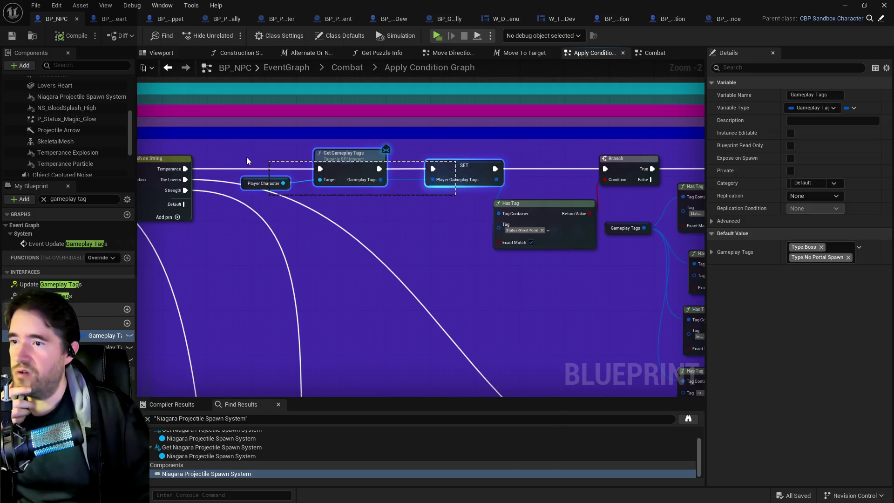
- Shift the gameplay tag nodes into a tidier layout, save BP_NPC, and reveal the level
left_click_drag(345, 154, 323, 153)
mouse_move(543, 204)
left_mouse_down()
mouse_move(536, 176)
mouse_move(537, 188)
mouse_move(394, 188)
left_mouse_up()
left_click(12, 35)
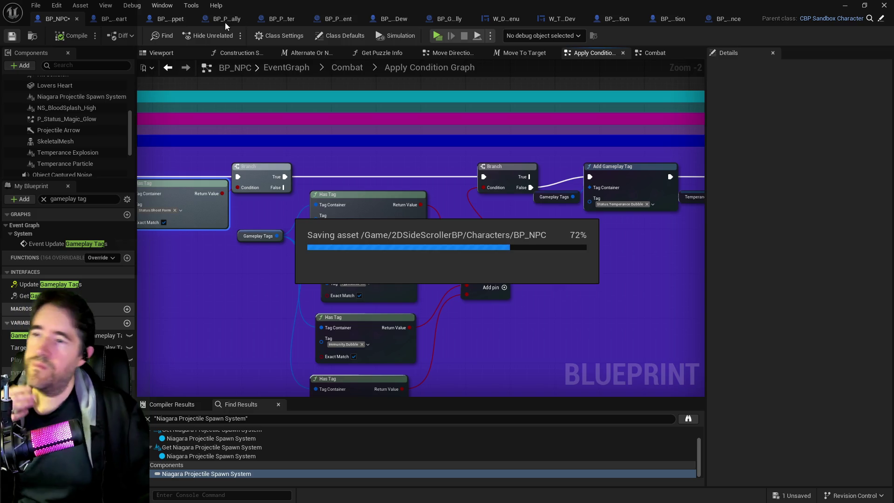
left_click_drag(482, 5, 893, 8)
- Fly the camera onto the stone bridge and show the navigation mesh overlay with P
key("w")
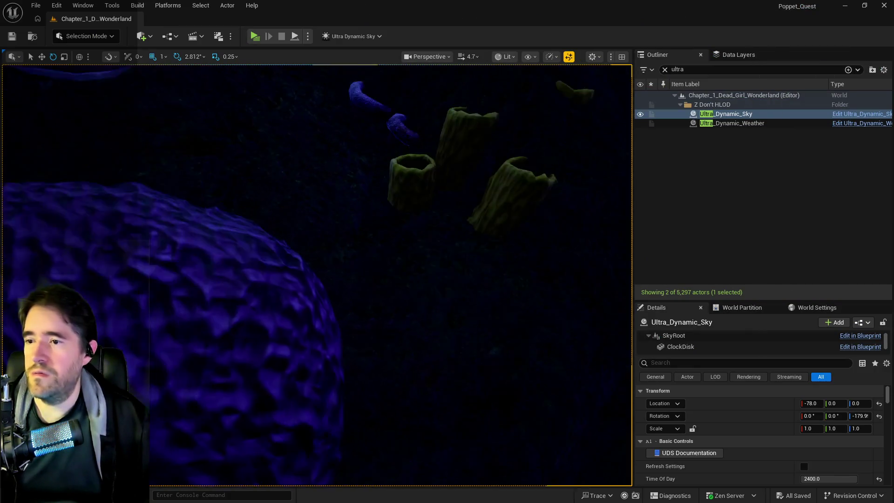
key("w")
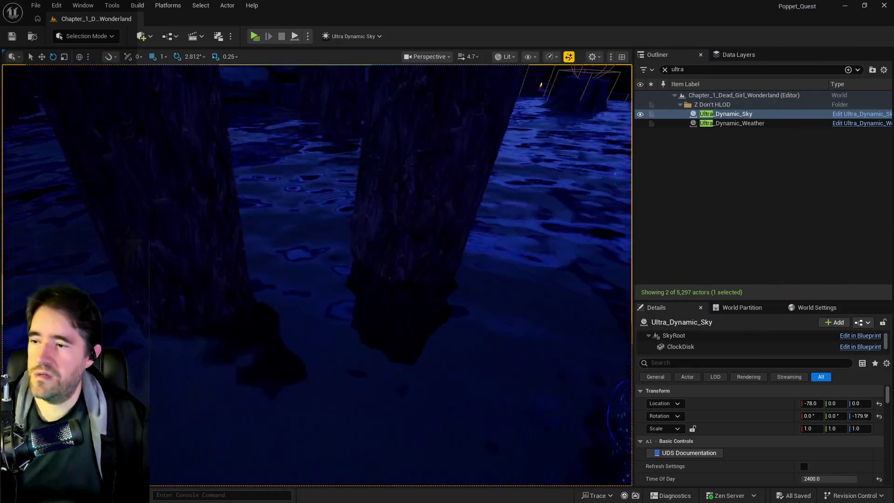
key("w")
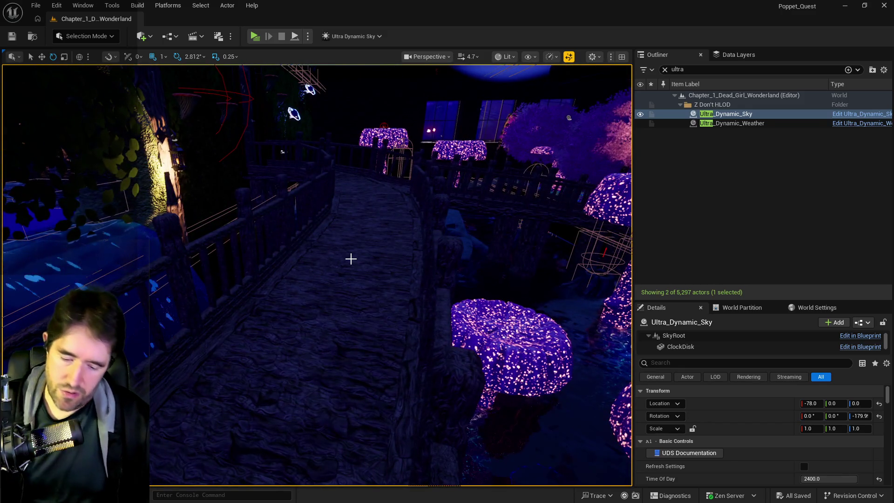
key("p")
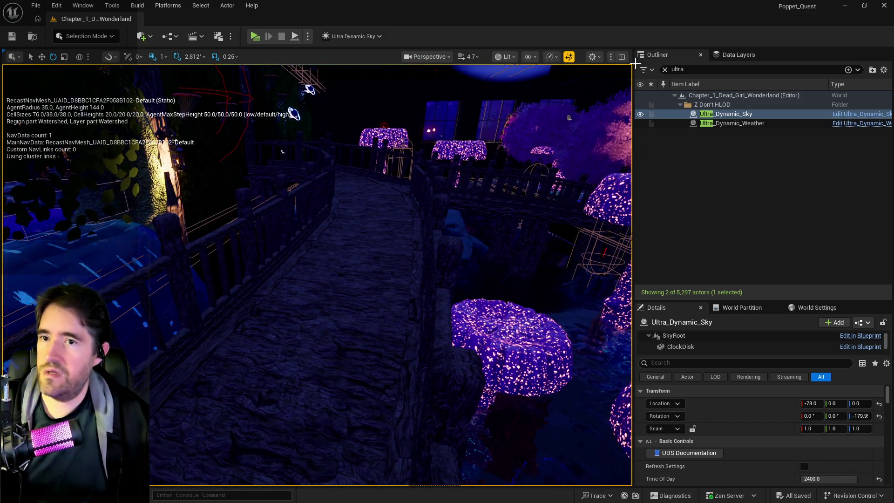
- Filter the Outliner for 'nav' and move the NavMeshBoundsVolume over the bridge
left_click(651, 70)
left_click(665, 70)
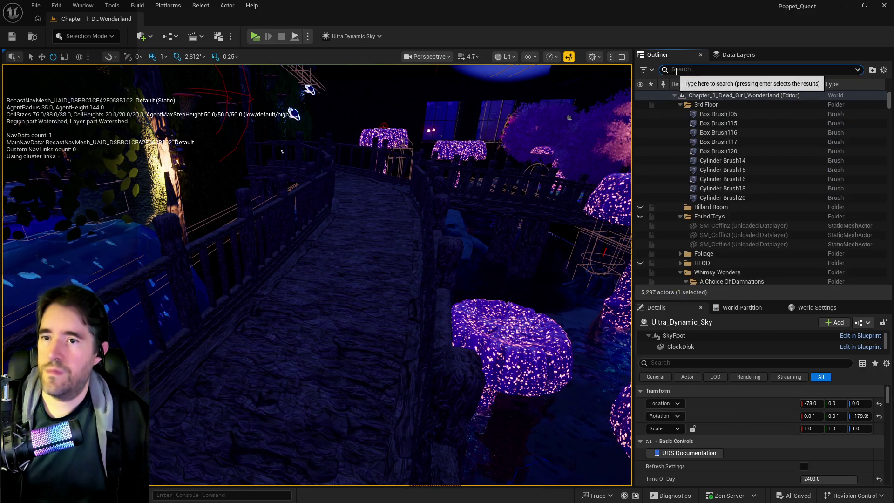
type("nav")
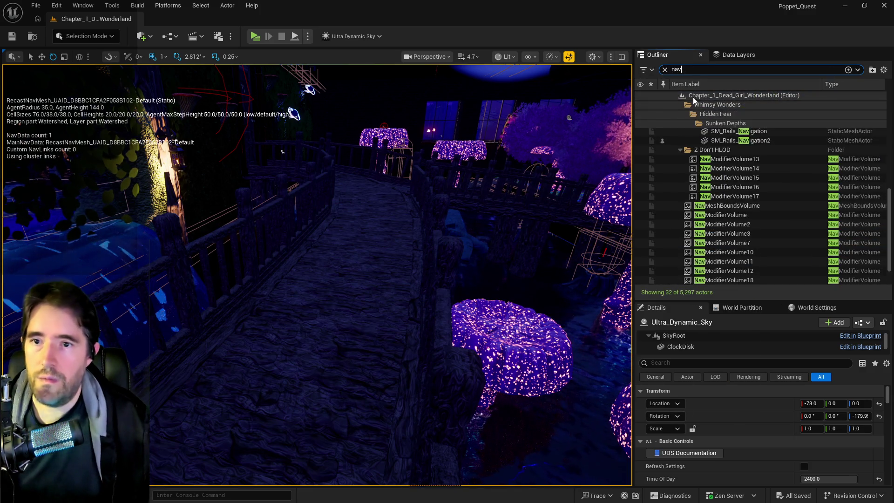
left_click(725, 205)
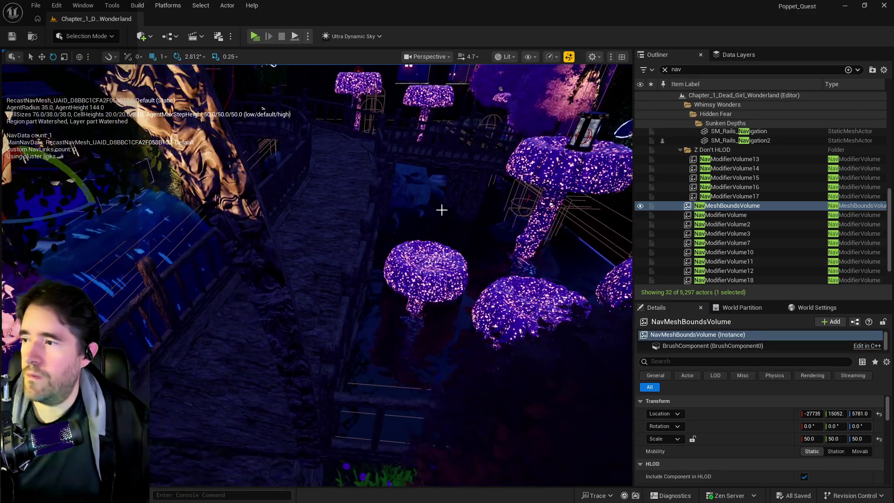
left_click_drag(32, 200, 277, 236)
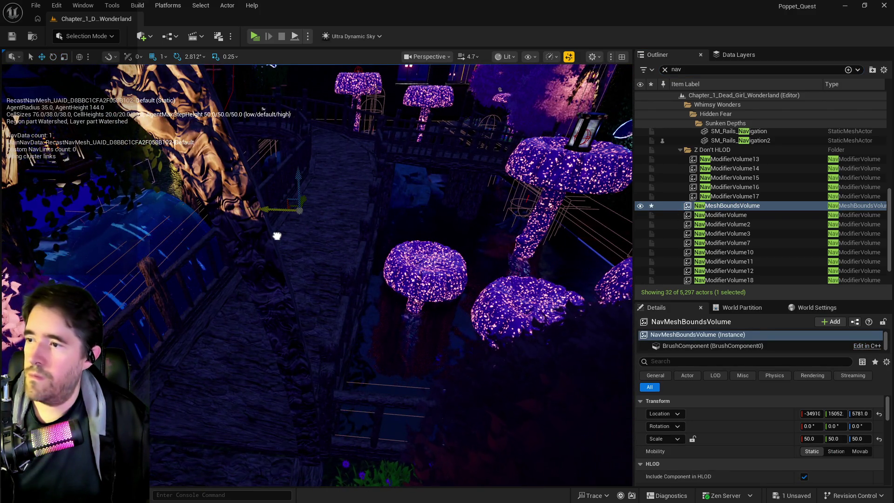
- Set the volume's scale to 150, check the green navmesh ramp, and save the level
left_click(805, 438)
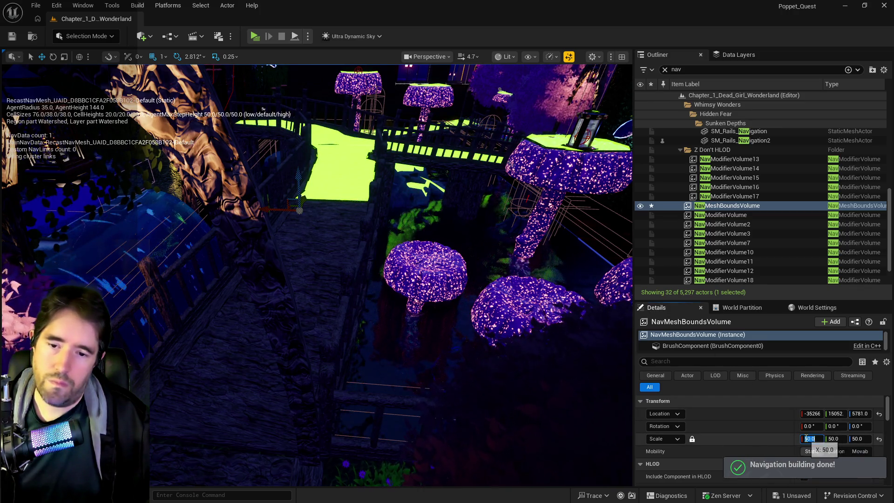
type("150")
key("Return")
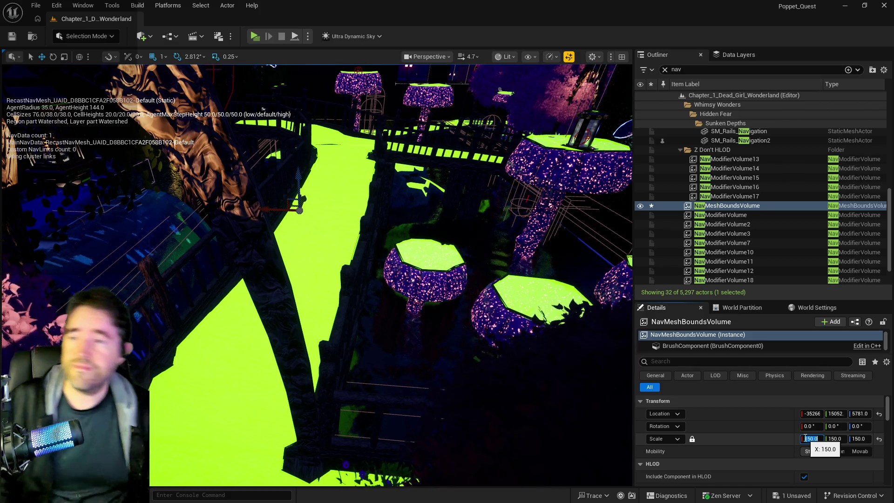
left_click_drag(503, 301, 345, 40)
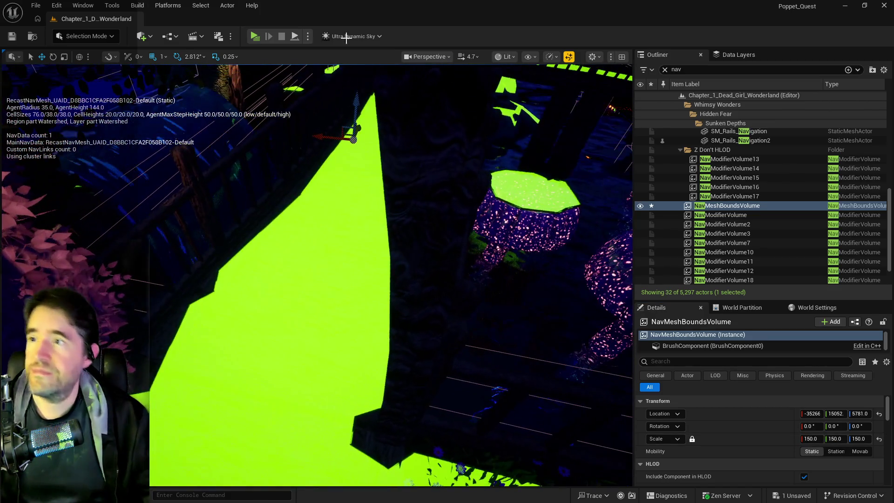
key("ctrl+s")
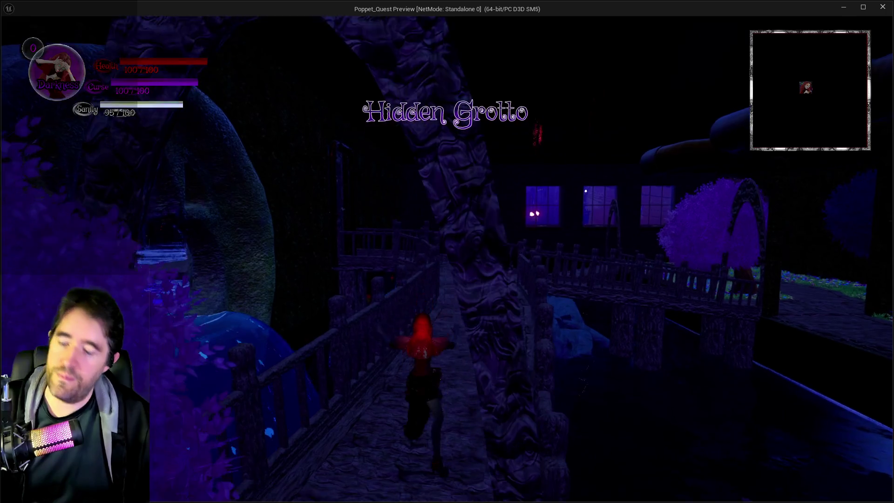
- Toggle the tarot card menu and run along the bridge toward the glowing arch
key("Tab")
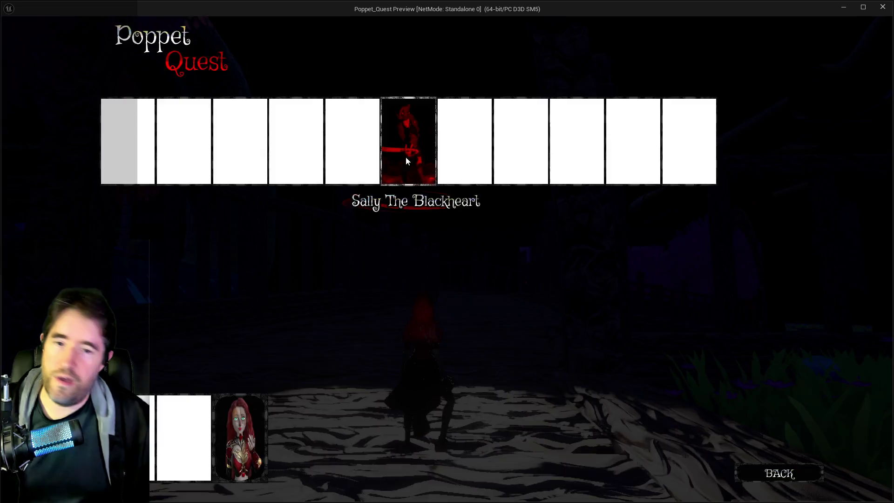
key("Tab")
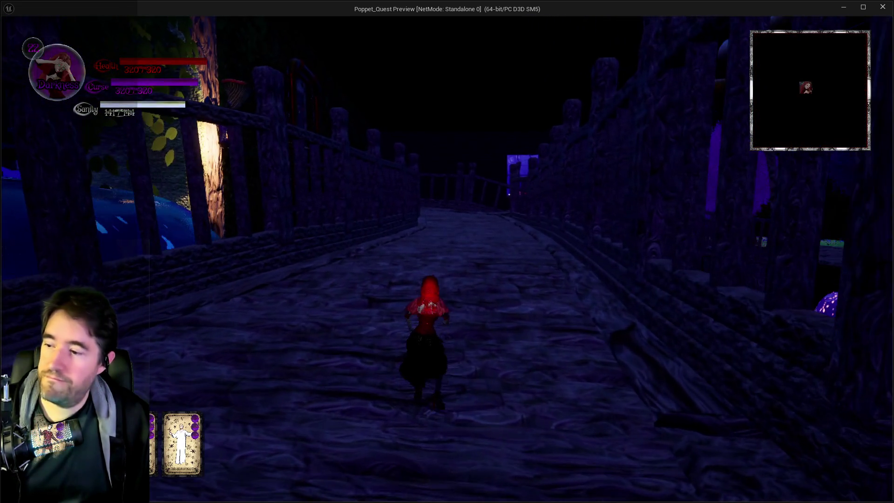
key("Tab")
key("Tab")
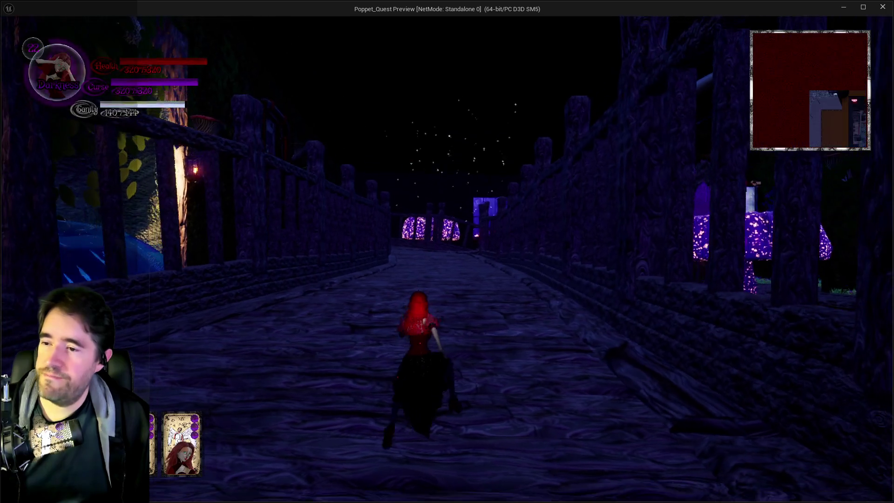
key("e")
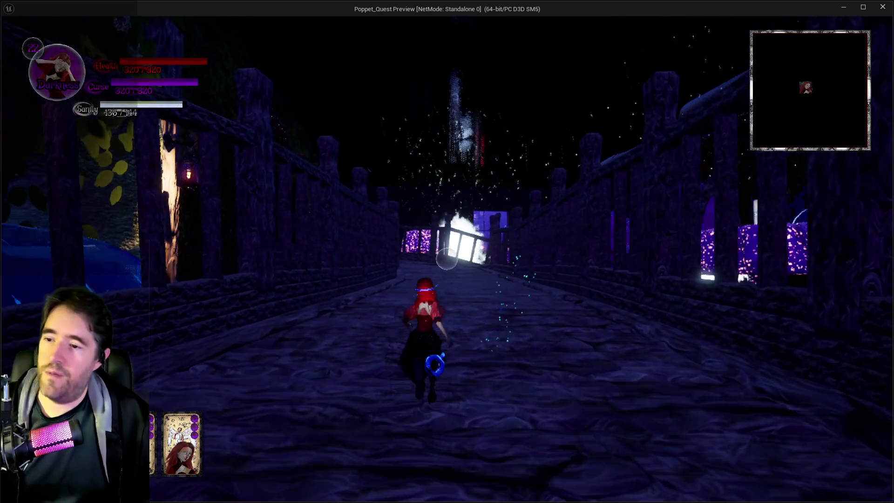
key("w")
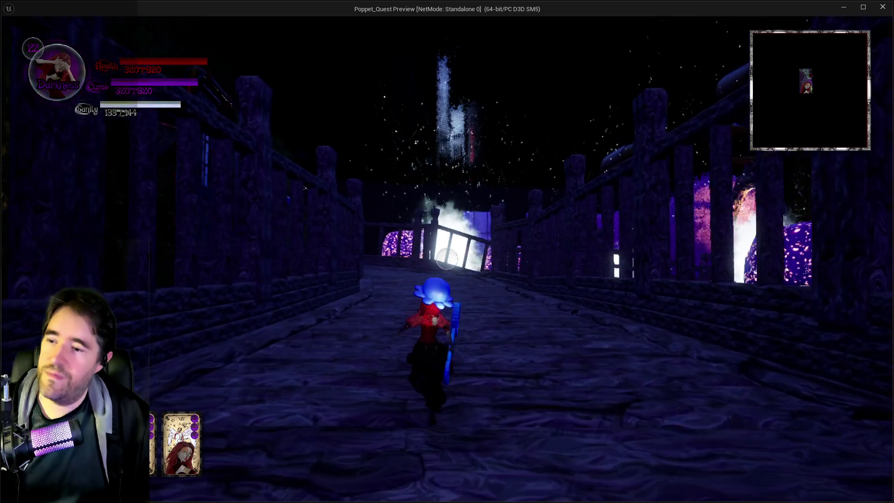
key("w")
key("w")
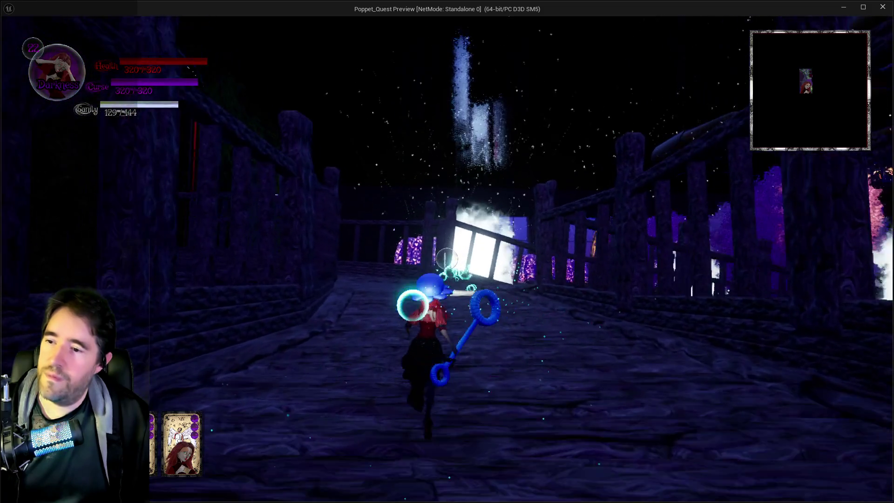
key("w")
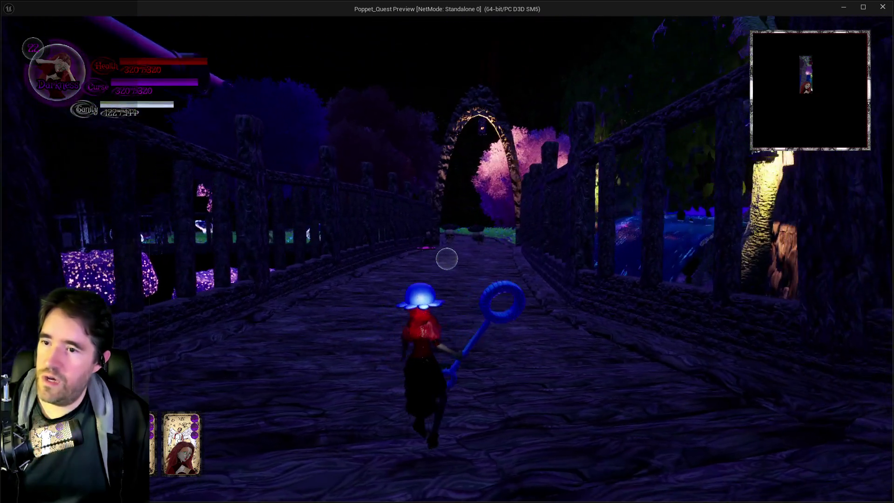
key("w")
key("w")
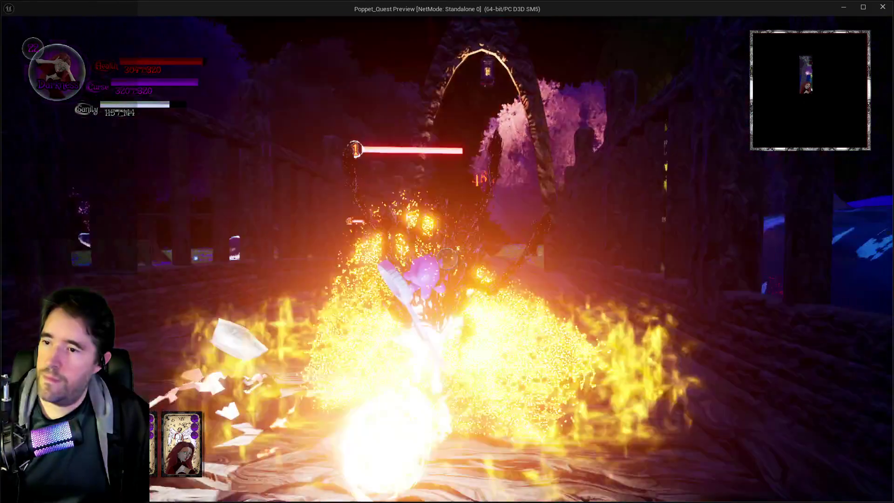
- Fight the skeleton enemies with weapon strikes and a fiery attack, then return to the editor
key("w")
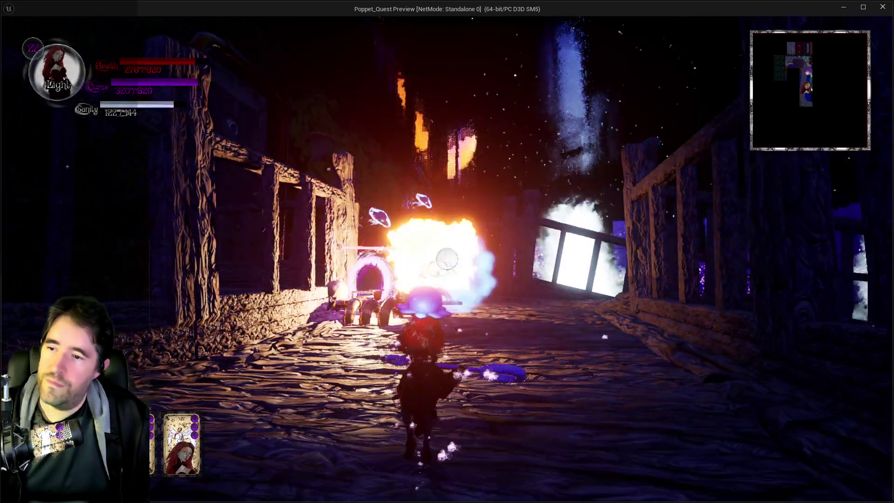
key("w")
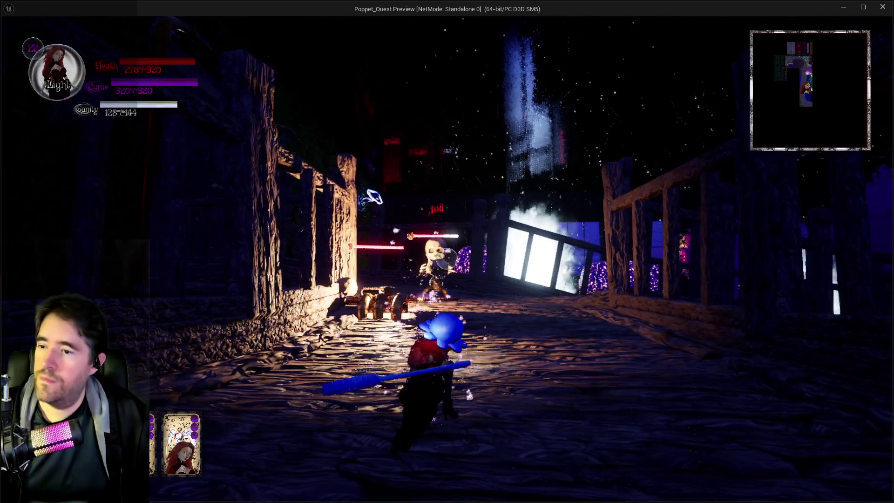
key("w")
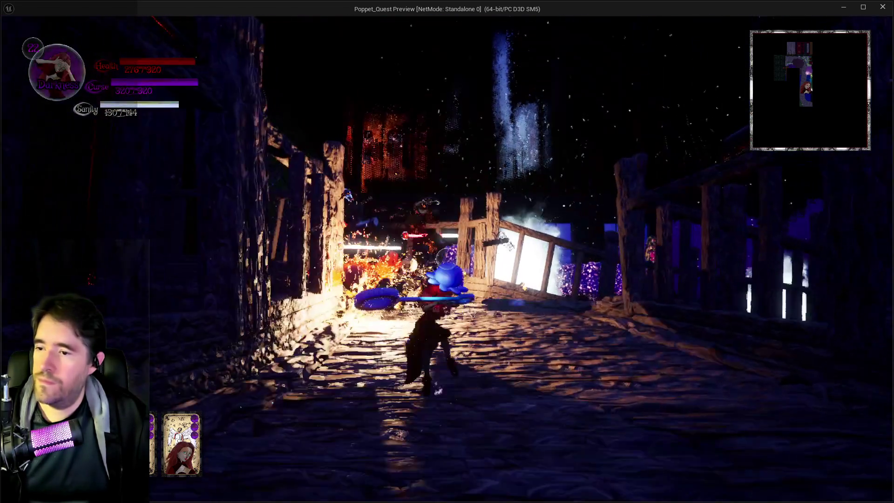
key("w")
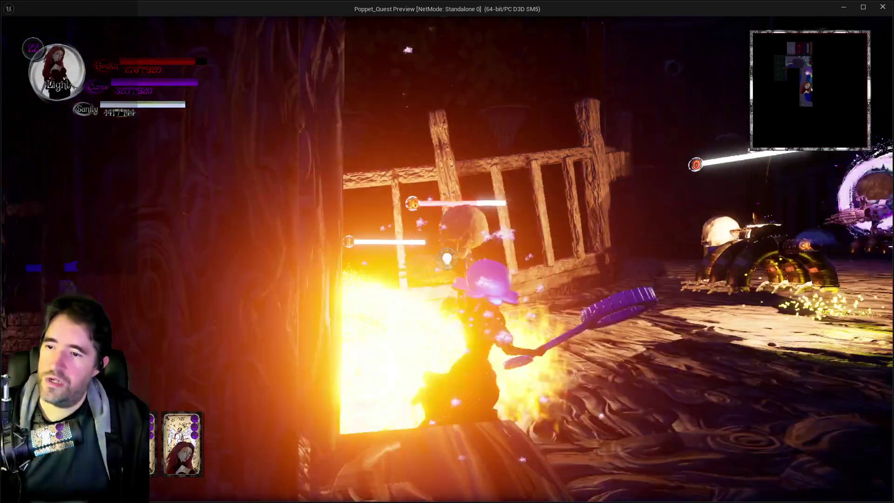
key("w")
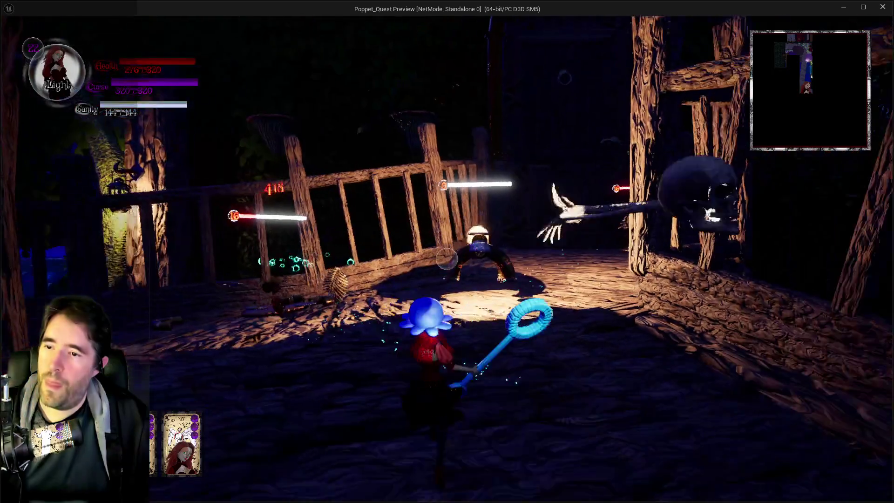
key("w")
key("w")
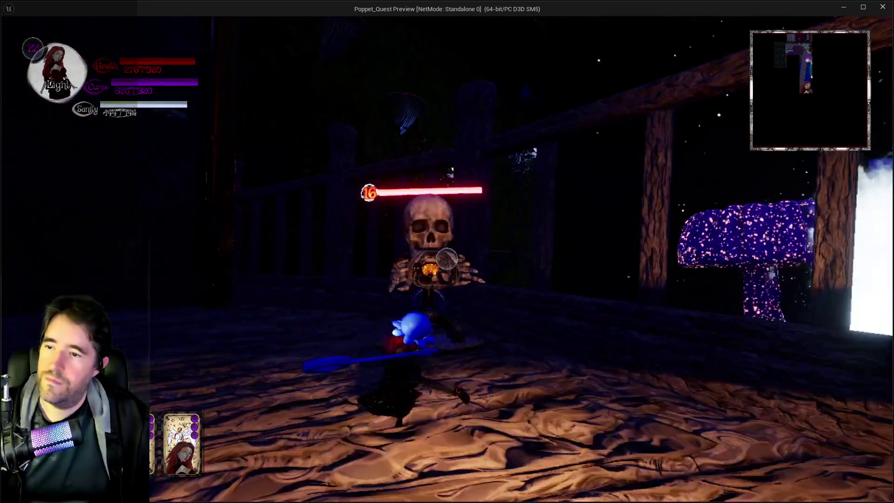
left_click(446, 259)
key("w")
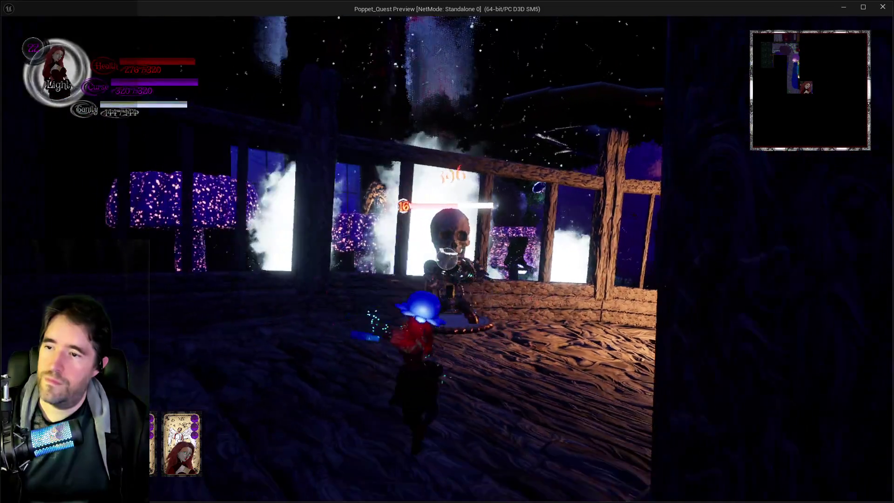
key("w")
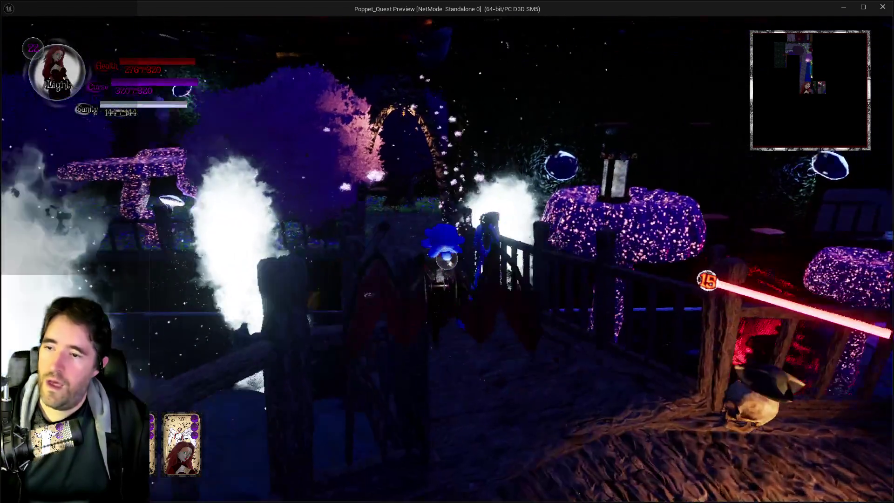
key("alt+Tab")
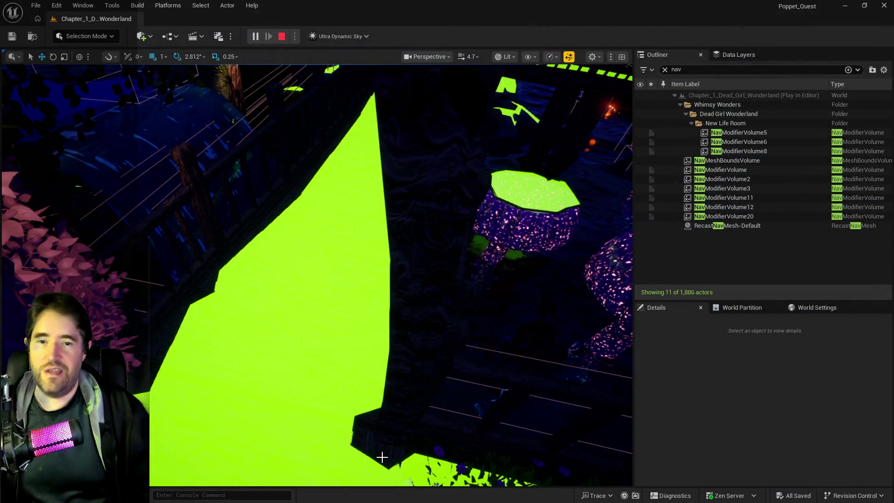
- Stop the play session with Esc and bring BP_Projectile_Parent's graph forward
key("Escape")
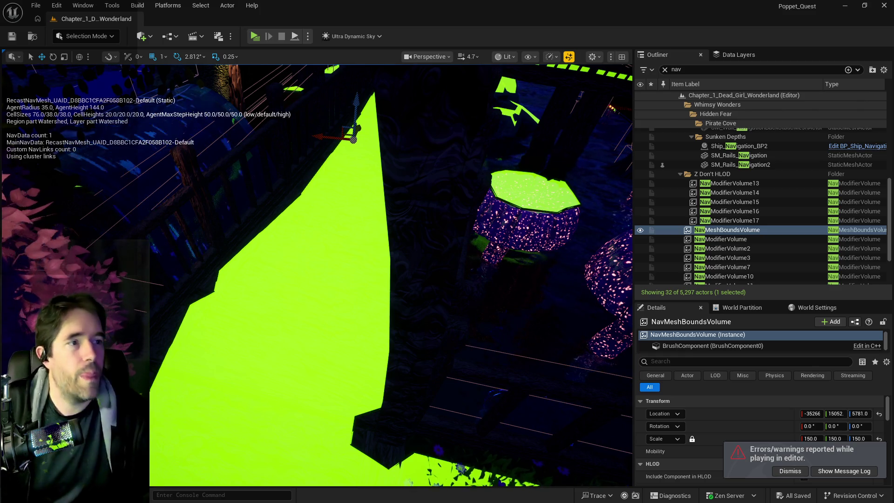
key("alt+Tab")
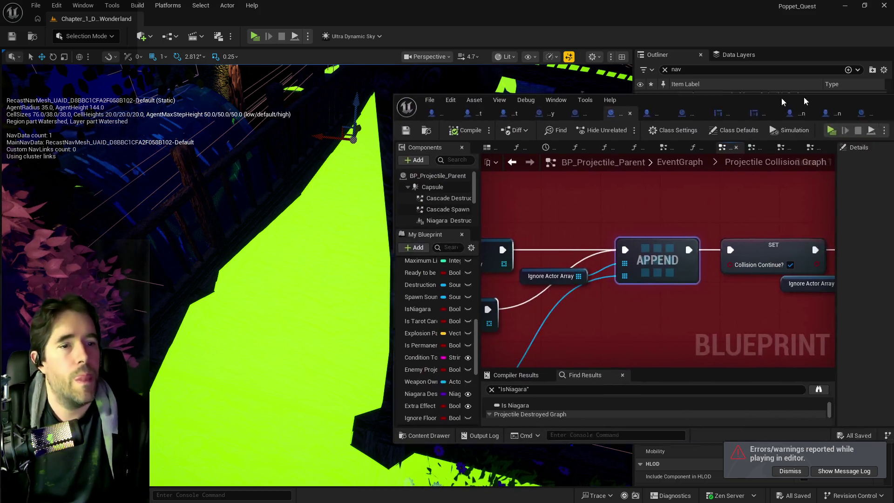
- Inspect the Weapon Owner GET node, the Ignore Actor Array getter and the nodes past APPEND
left_click_drag(447, 263, 674, 273)
left_click(321, 189)
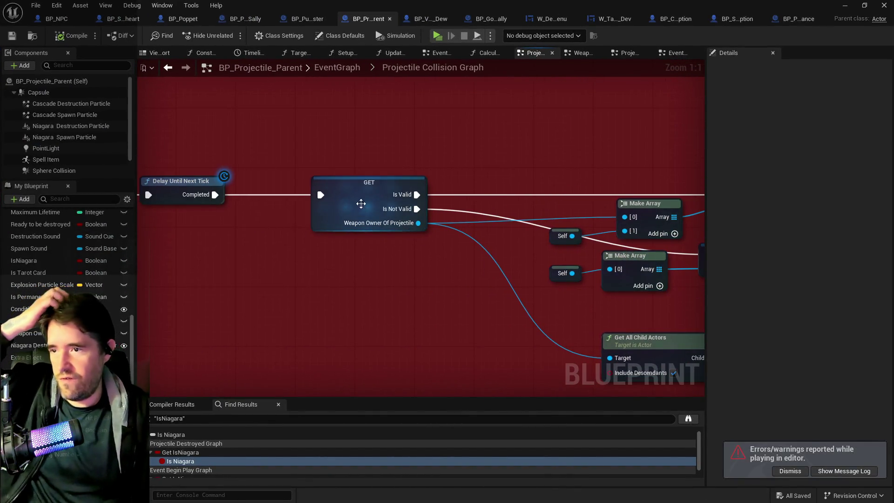
left_click_drag(616, 241, 424, 219)
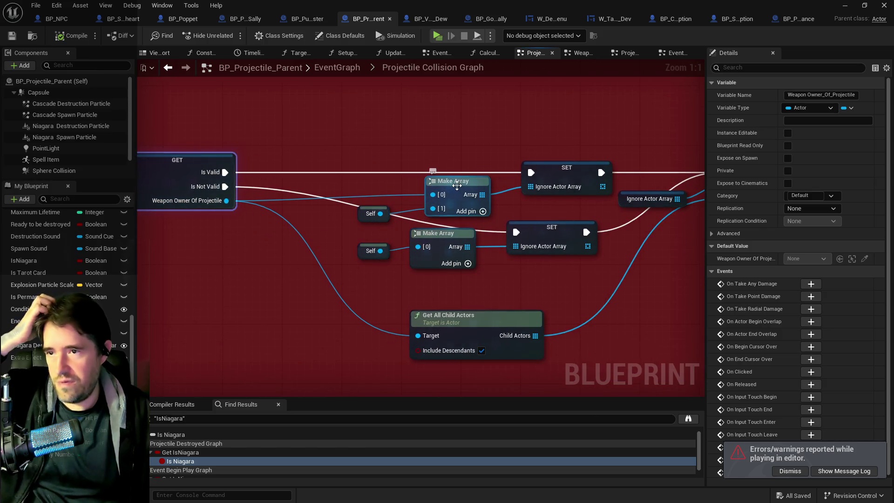
scroll(532, 223, "down", 2)
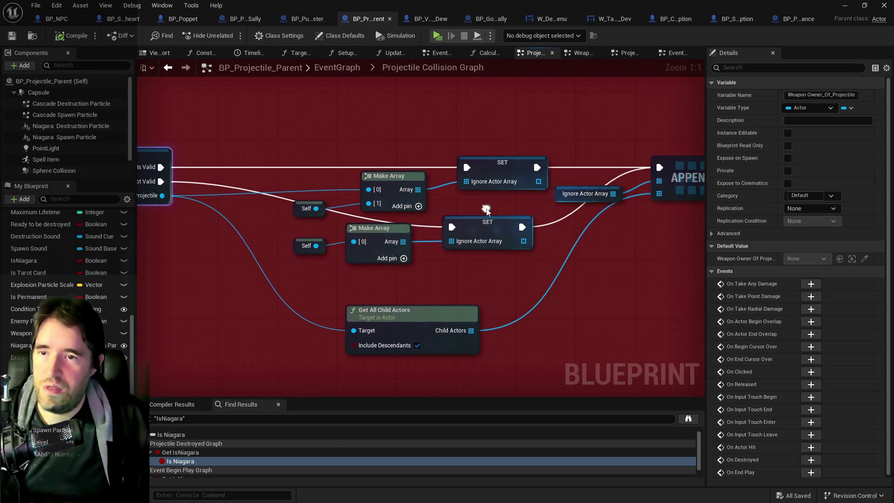
left_click_drag(575, 202, 577, 206)
left_click_drag(502, 222, 387, 208)
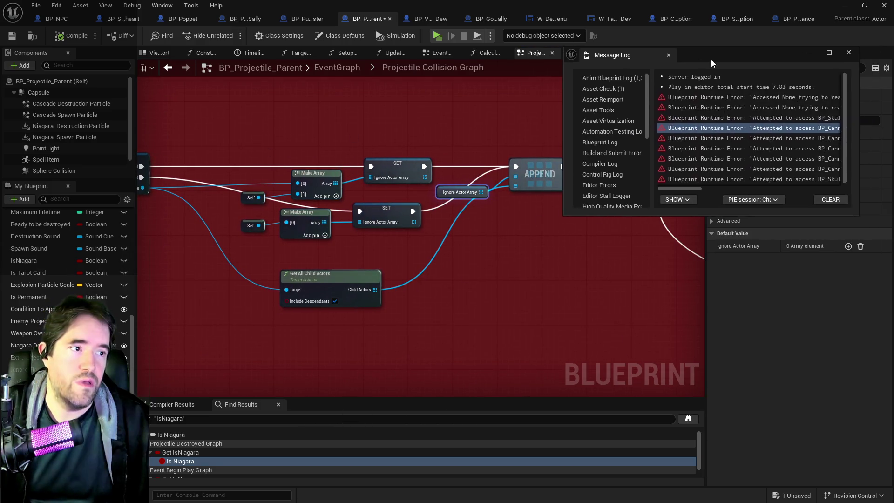
- Maximize the Message Log to read the Weapon Owner_Of_Projectile errors, then restore its size
left_click_drag(653, 165, 393, 81)
double_click(395, 82)
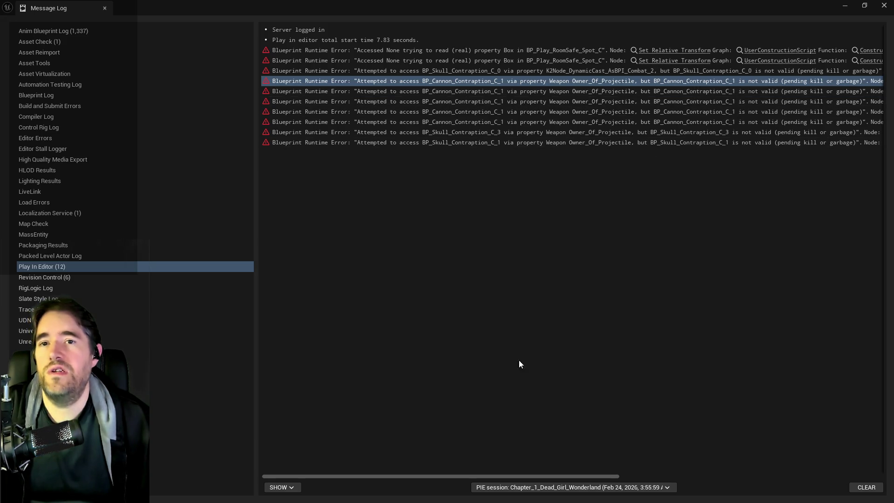
double_click(495, 4)
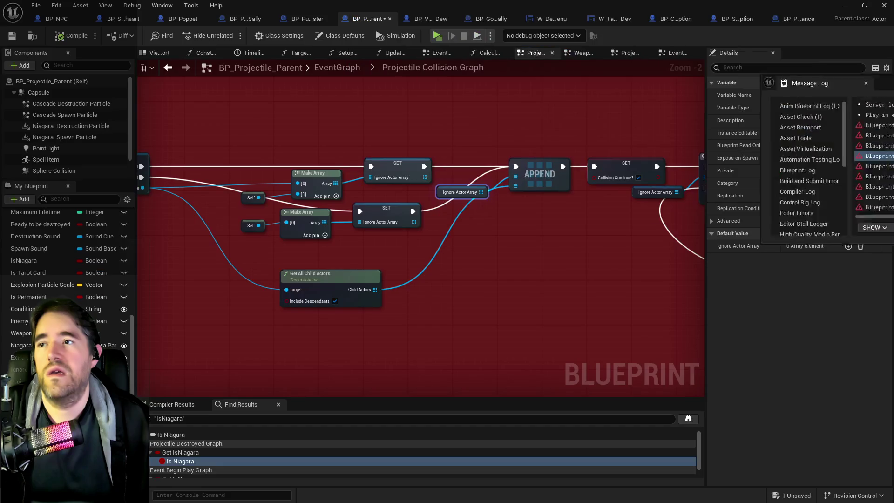
- Tidy the Projectile Collision Graph, nudging the selected Self/Make Array/SET group and placing the Ignore Actor Array getter near APPEND
mouse_move(157, 193)
left_mouse_down()
mouse_move(401, 201)
mouse_move(319, 187)
left_mouse_up()
mouse_move(386, 200)
left_mouse_down()
mouse_move(499, 221)
mouse_move(566, 222)
mouse_move(546, 236)
left_mouse_up()
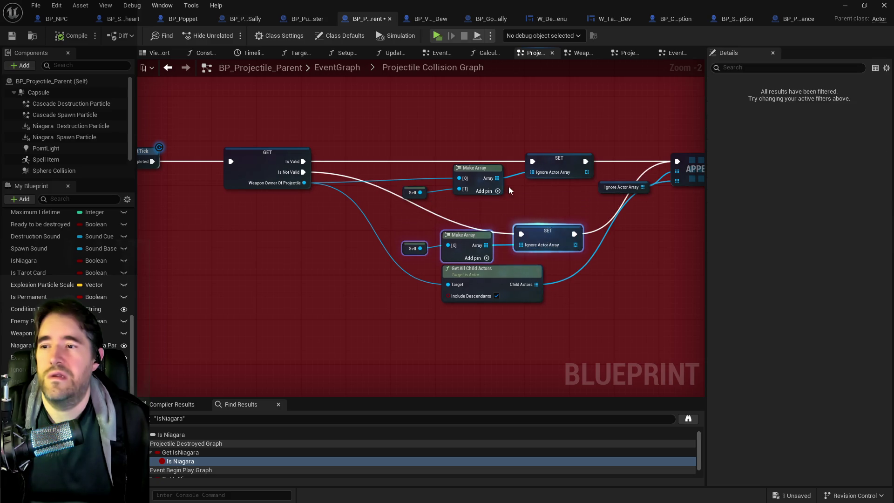
left_click_drag(498, 209, 393, 216)
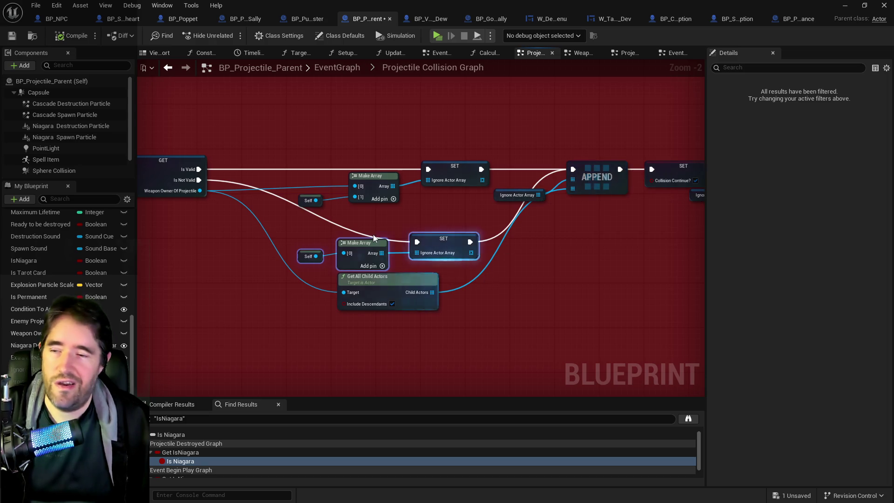
left_click_drag(440, 238, 433, 234)
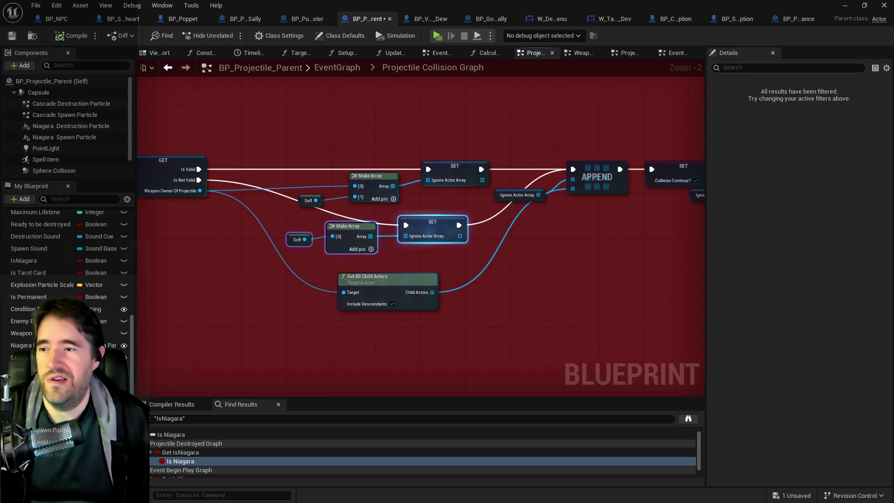
scroll(434, 234, "down", 2)
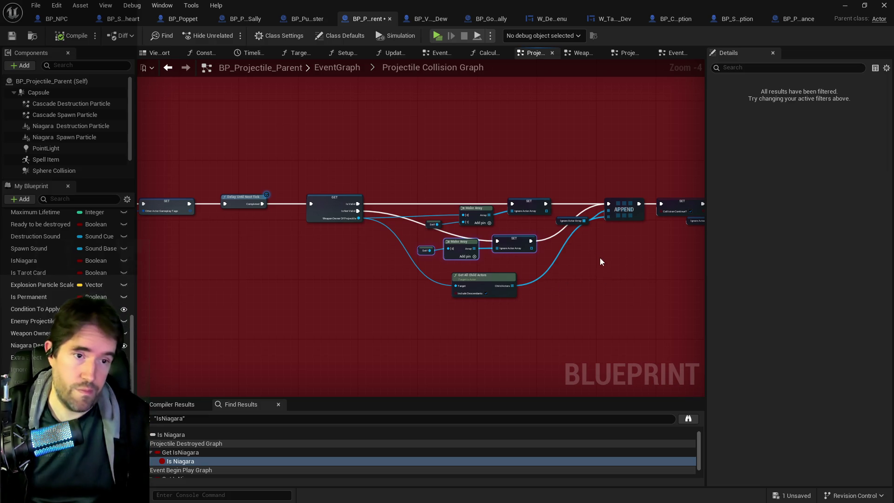
scroll(372, 239, "up", 3)
mouse_move(377, 242)
left_mouse_down()
mouse_move(349, 249)
mouse_move(226, 229)
mouse_move(158, 230)
left_mouse_up()
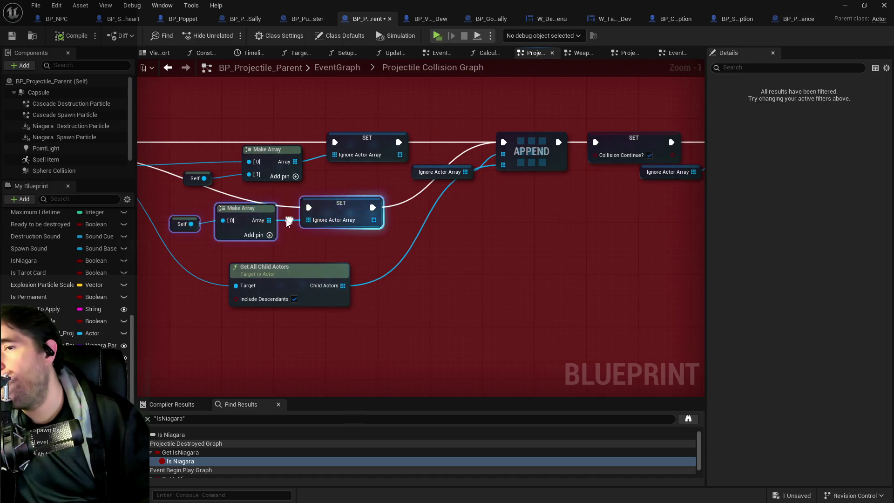
mouse_move(432, 171)
left_mouse_down()
mouse_move(433, 211)
mouse_move(405, 178)
left_mouse_up()
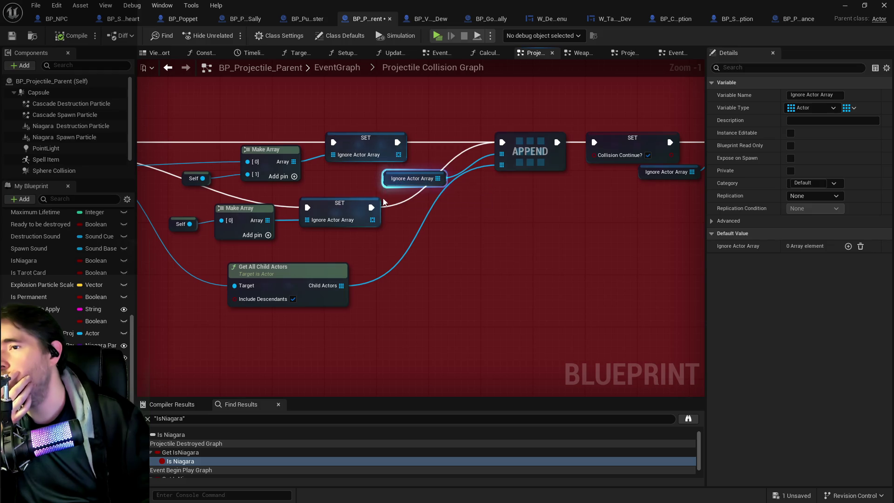
mouse_move(415, 217)
left_mouse_down()
mouse_move(329, 232)
mouse_move(493, 233)
mouse_move(484, 233)
left_mouse_up()
- Pan and zoom across the graph to review the GET and array-building nodes
mouse_move(376, 211)
left_mouse_down()
mouse_move(524, 214)
mouse_move(208, 223)
mouse_move(311, 236)
mouse_move(298, 235)
left_mouse_up()
scroll(398, 213, "down", 1)
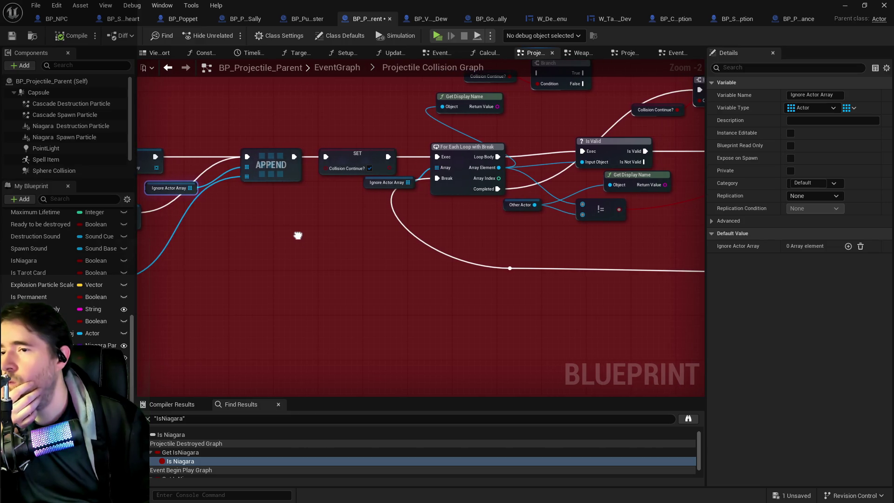
scroll(298, 235, "down", 2)
mouse_move(281, 236)
left_mouse_down()
mouse_move(448, 222)
mouse_move(338, 222)
left_mouse_up()
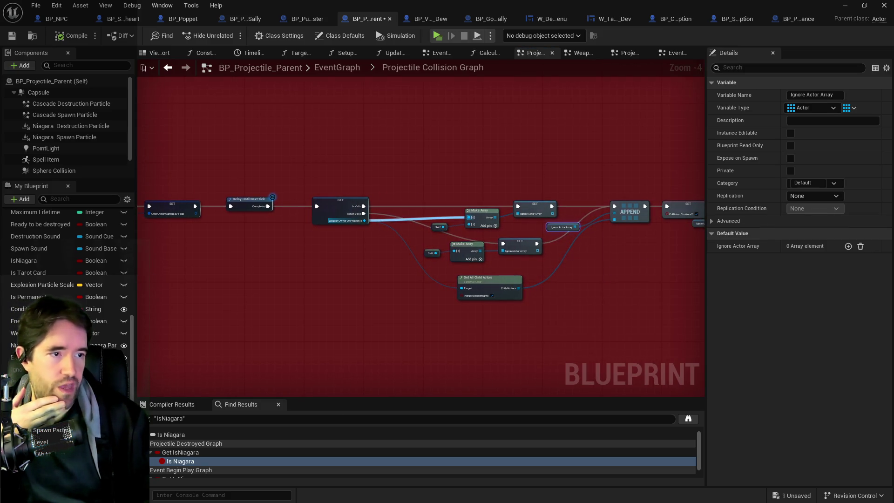
scroll(410, 175, "up", 2)
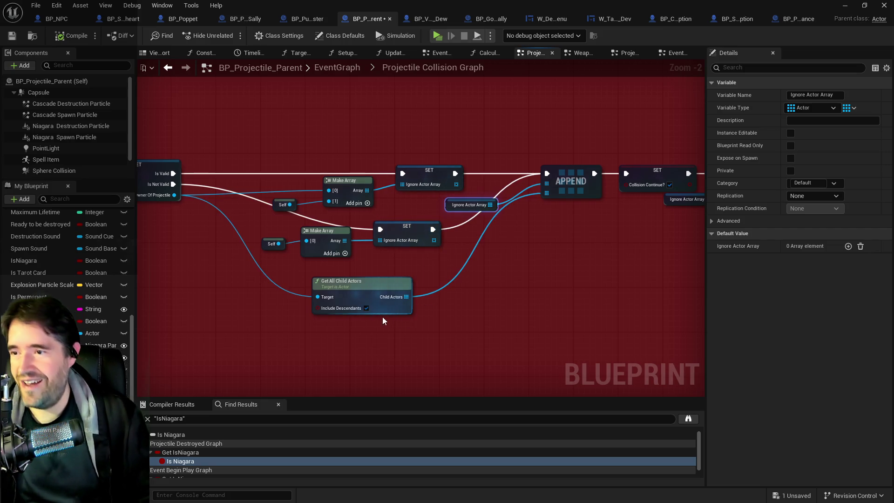
left_click_drag(383, 243, 493, 230)
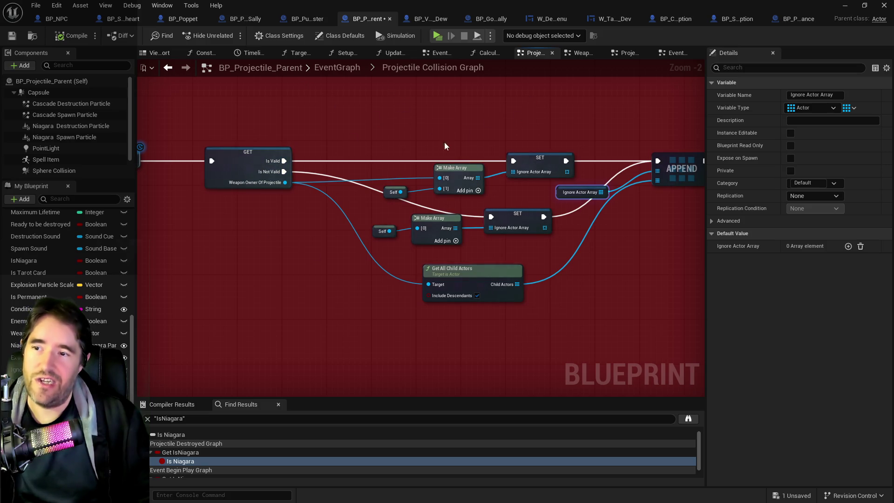
left_click_drag(648, 303, 500, 274)
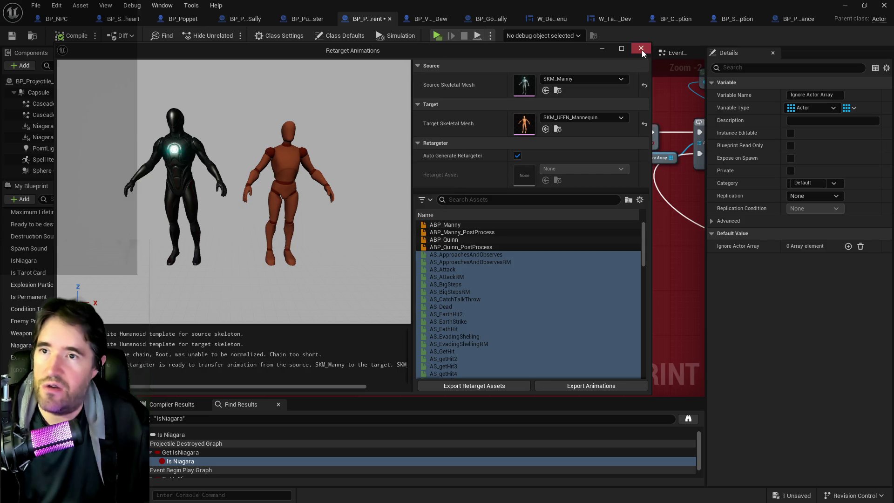
- Save the BP_Projectile_Parent blueprint so the status shows All Saved
left_click(642, 50)
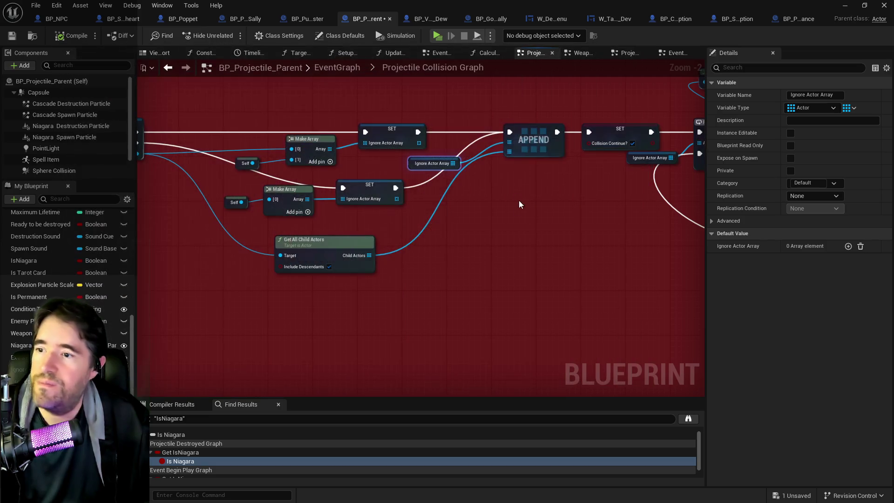
left_click(12, 35)
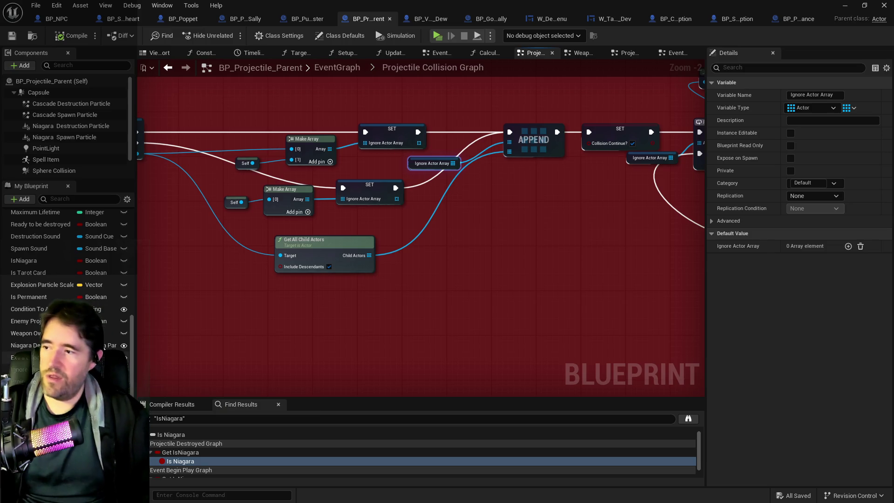
scroll(65, 261, "up", 5)
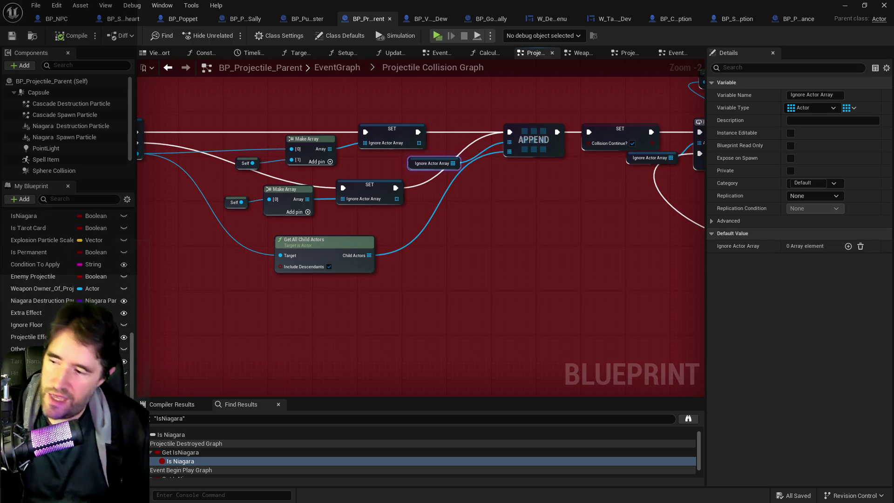
scroll(65, 270, "up", 3)
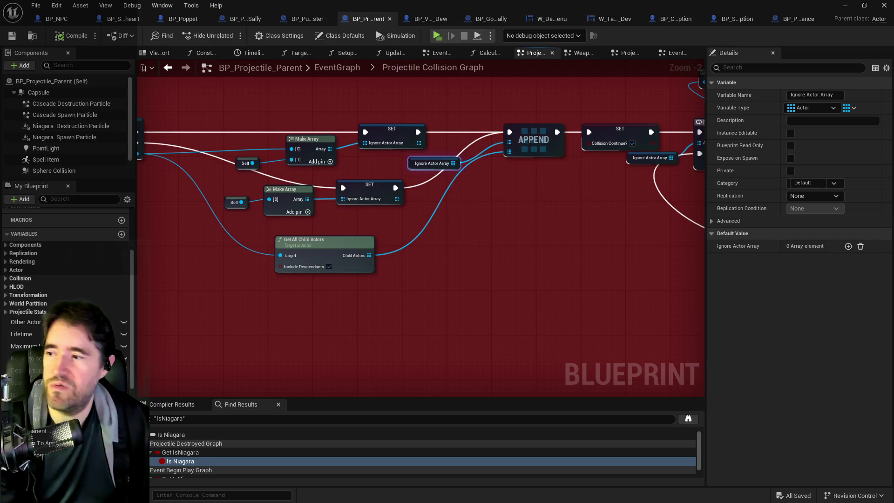
left_click(183, 19)
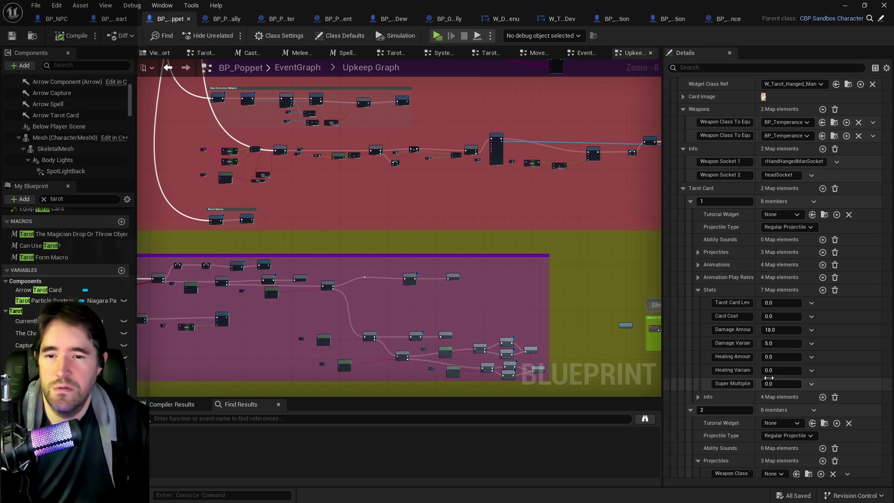
- Expand Tarot 0: The Fool > Tarot Card > 1 > Stats and set Damage Amount to 26
scroll(764, 340, "up", 15)
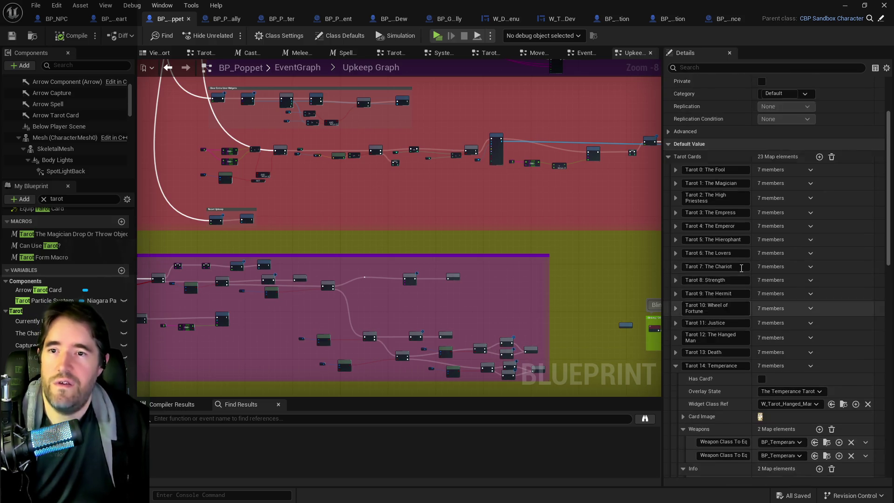
scroll(742, 268, "up", 1)
left_click(676, 184)
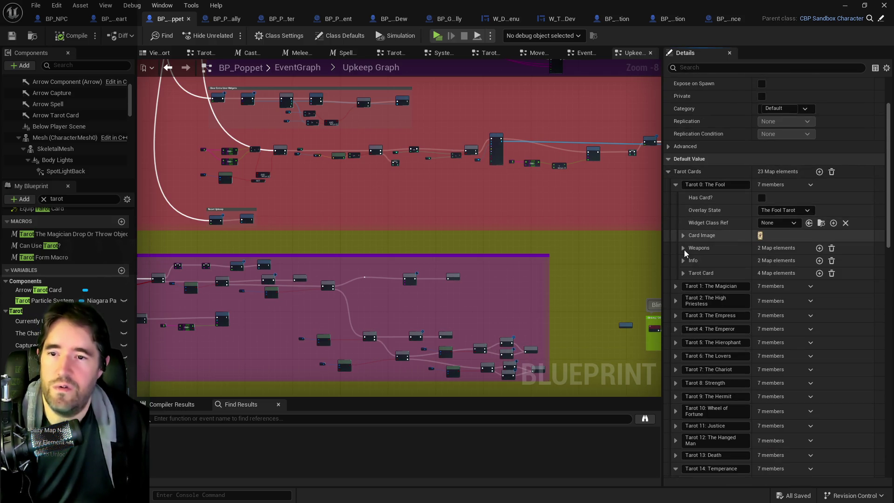
left_click(683, 273)
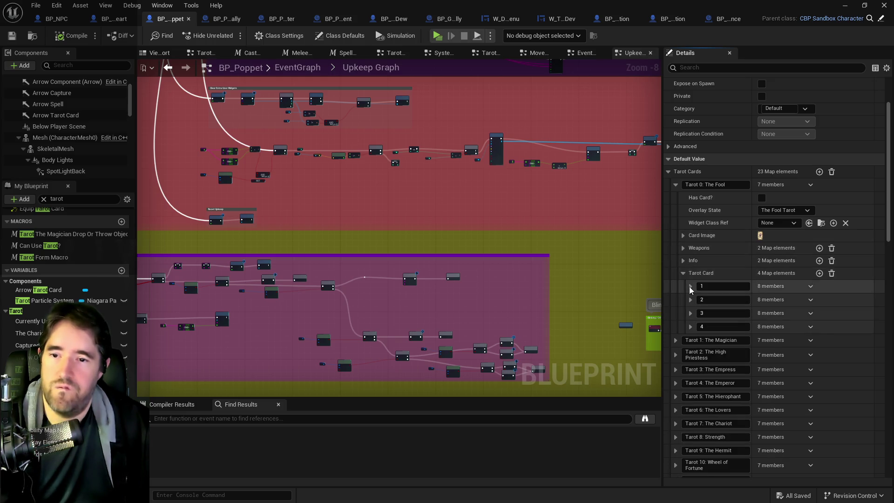
left_click(690, 285)
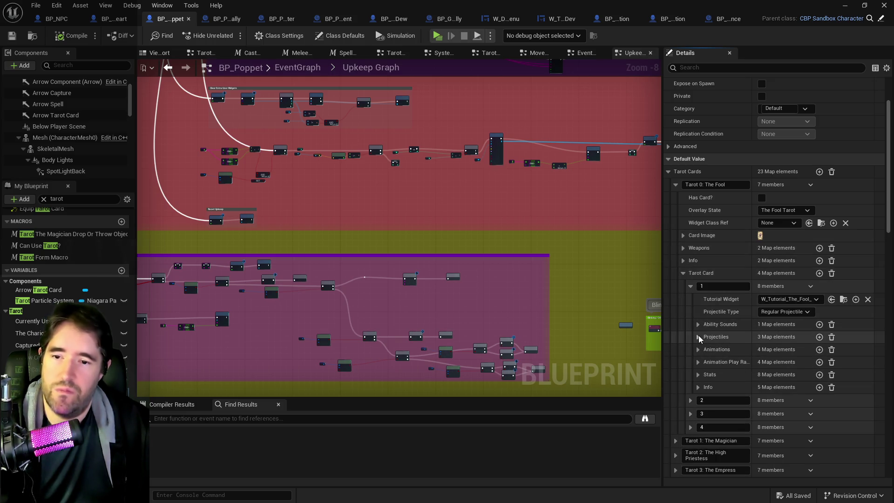
left_click(697, 375)
scroll(745, 419, "down", 2)
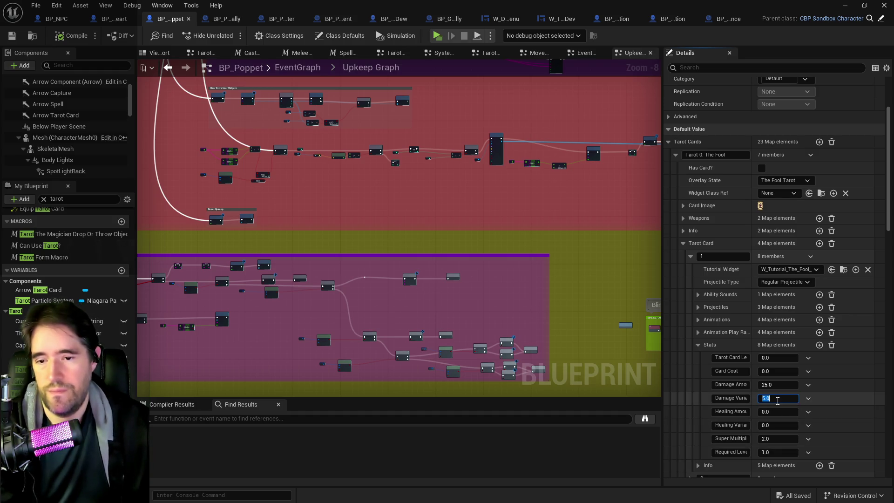
left_click(775, 386)
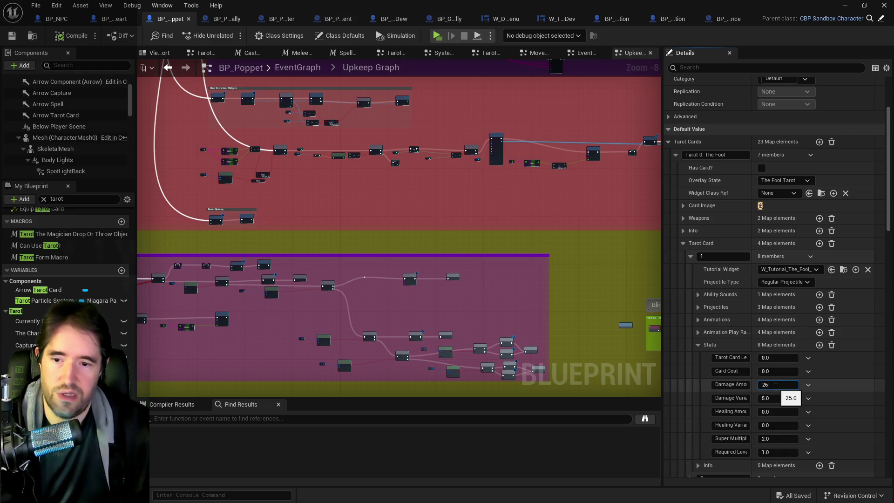
key("Return")
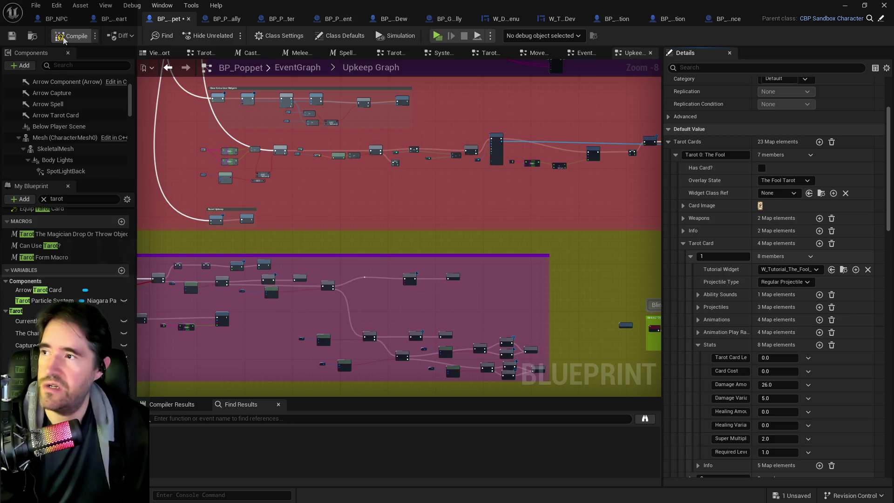
- Compile and save BP_Poppet, then return to the level editor
left_click(10, 38)
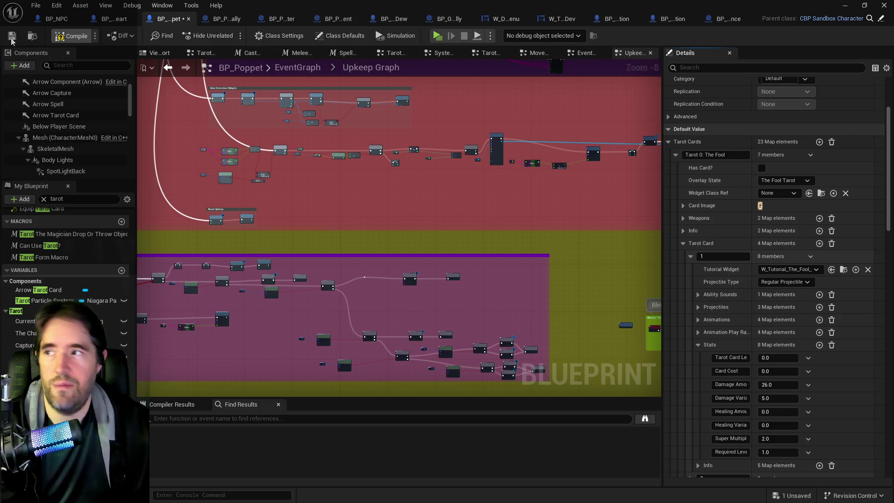
left_click(12, 38)
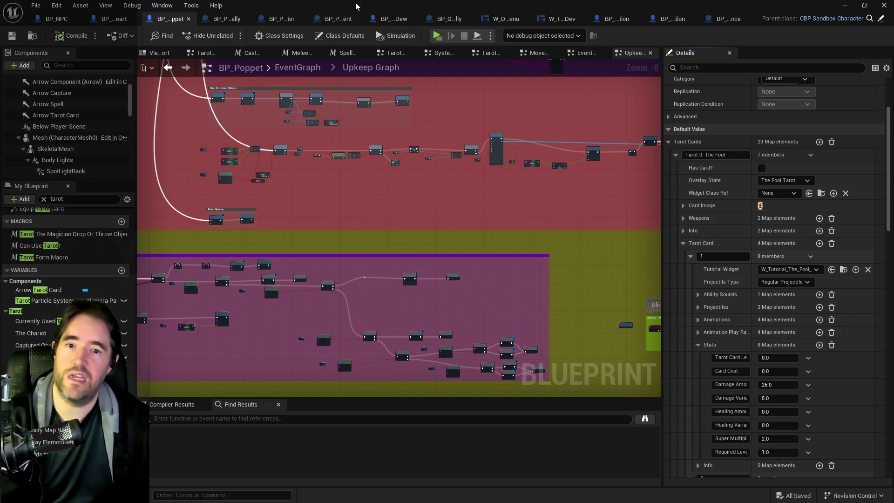
key("alt+Tab")
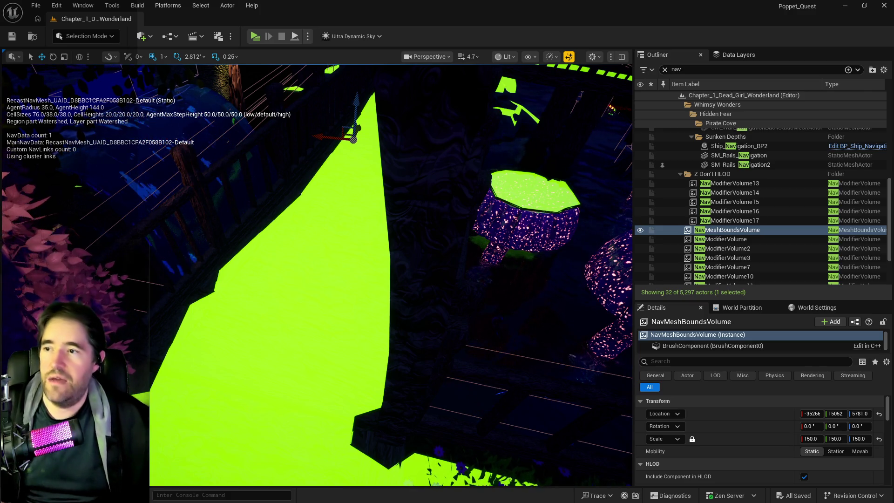
- Fly over the mushroom platforms and focus the NavMeshBoundsVolume, then maximize the BP_Poppet editor again
left_click_drag(502, 273, 491, 221)
key("f")
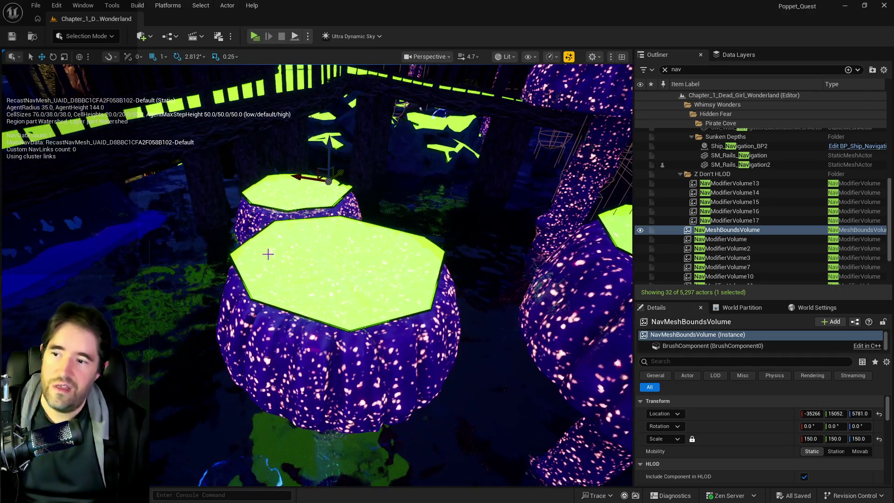
mouse_move(424, 279)
left_mouse_down()
mouse_move(432, 266)
mouse_move(430, 289)
mouse_move(440, 286)
mouse_move(442, 272)
mouse_move(421, 281)
left_mouse_up()
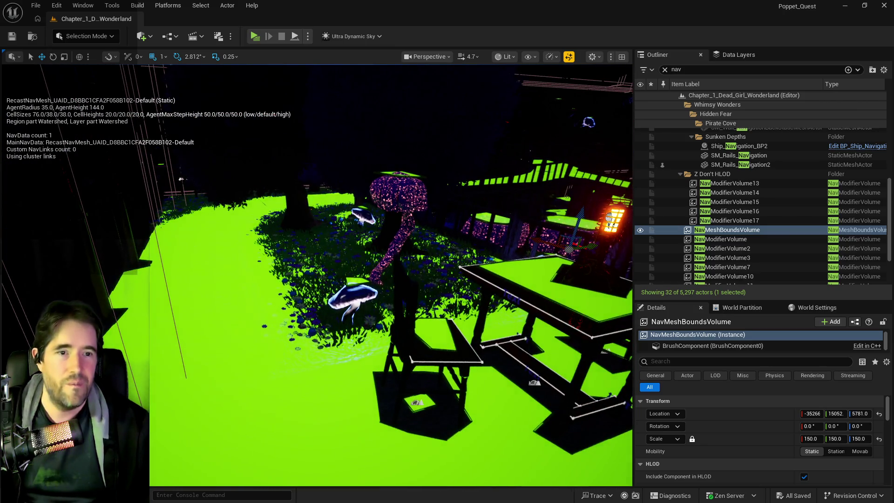
key("alt+Tab")
double_click(474, 133)
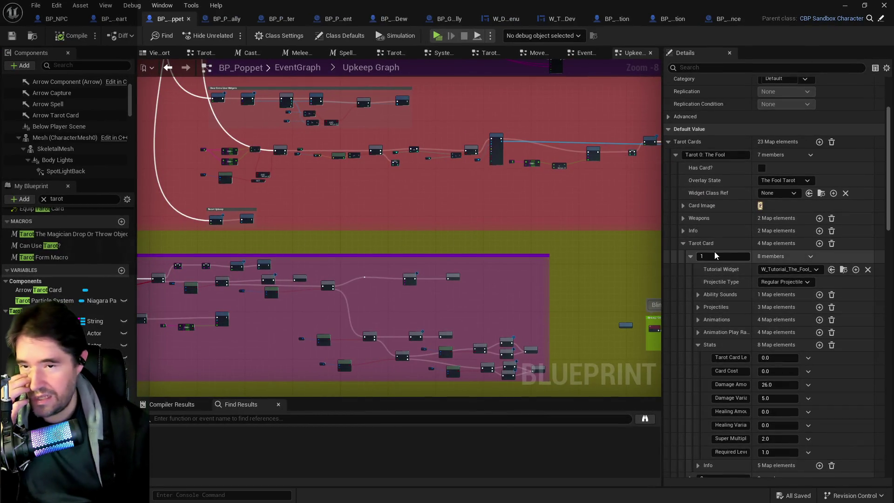
- Collapse The Fool and expand Tarot 10: Wheel of Fortune > Tarot Card > 1 > Stats, showing 10.0 damage and -10.0 cost
left_click(683, 243)
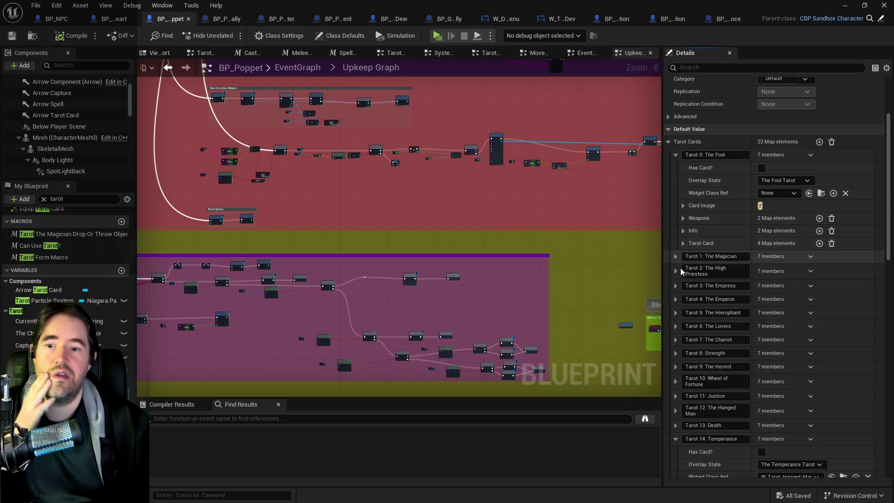
left_click(676, 438)
left_click(676, 439)
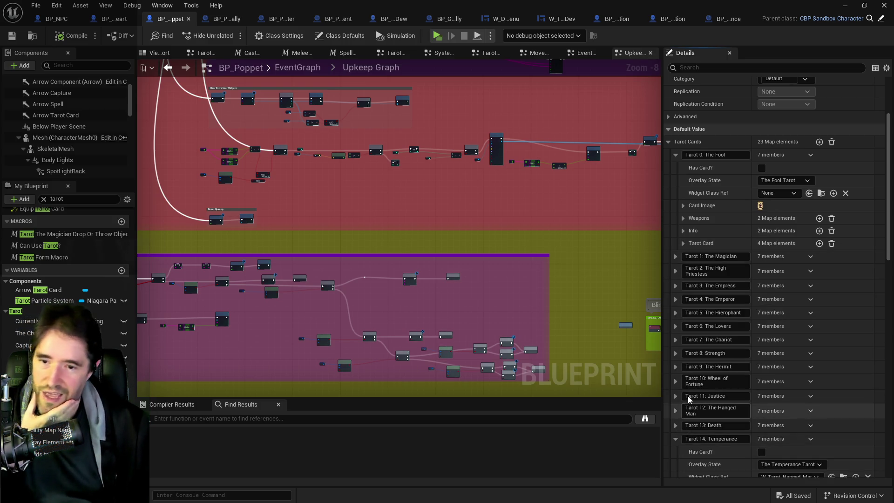
left_click(676, 381)
scroll(682, 382, "down", 5)
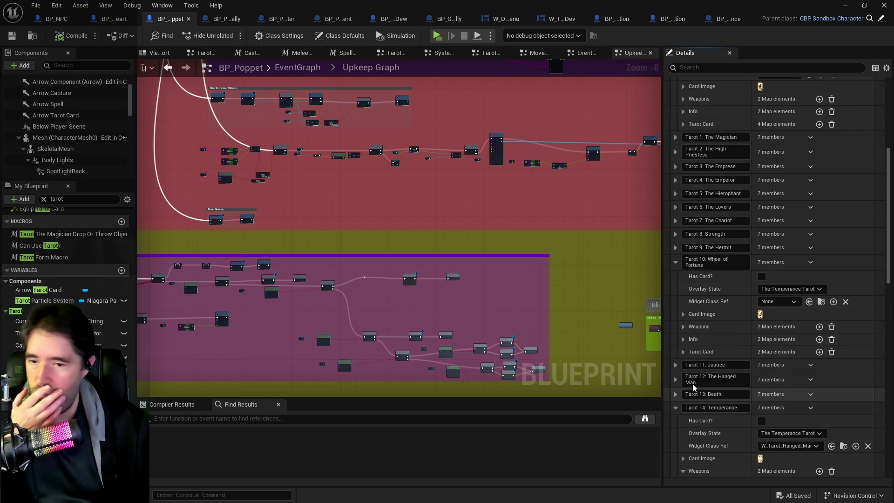
left_click(683, 352)
left_click(691, 366)
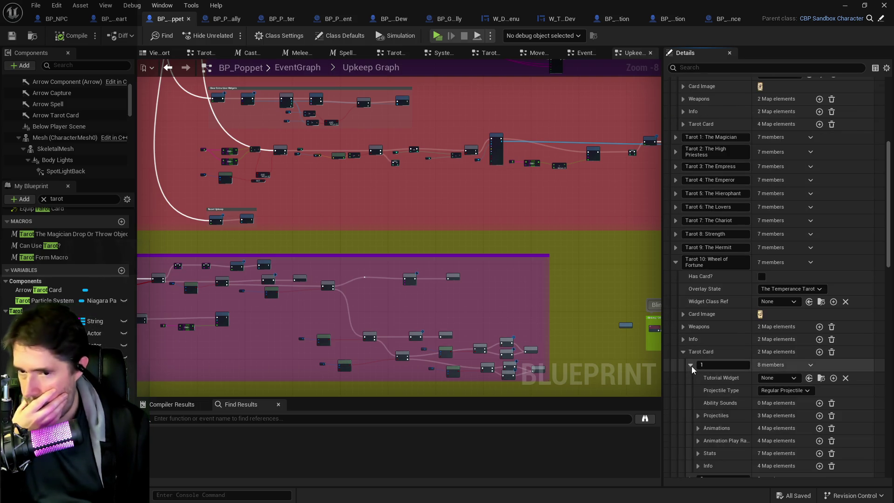
scroll(692, 371, "down", 2)
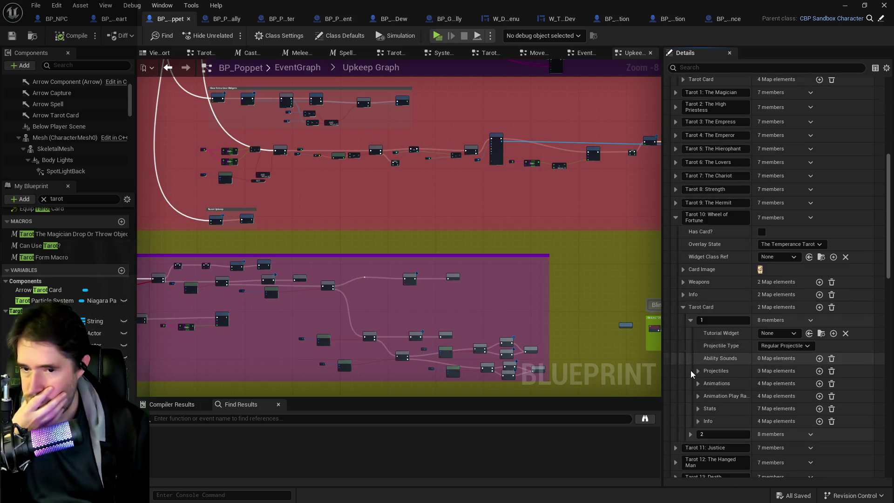
left_click(698, 408)
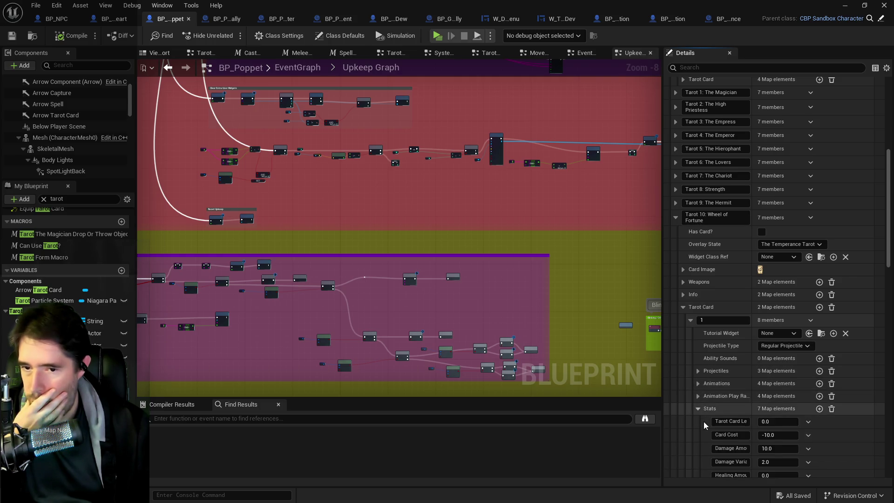
scroll(707, 432, "down", 2)
scroll(708, 434, "down", 2)
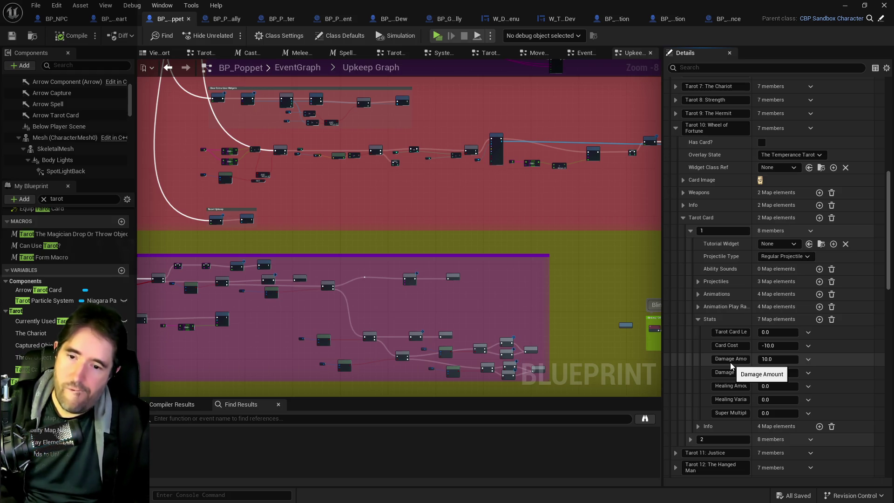
- Expand Wheel of Fortune's card entry 2 Stats and set its Healing Amount to 5.0
left_click(690, 440)
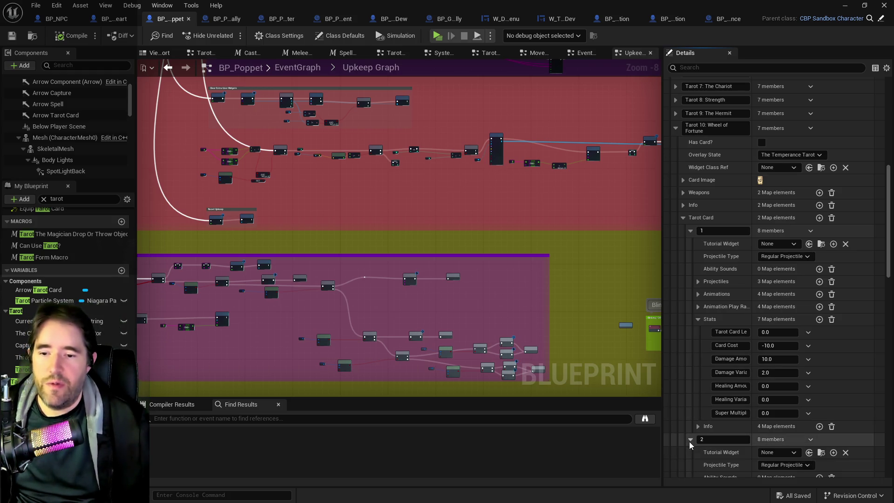
scroll(691, 435, "down", 5)
left_click(698, 423)
scroll(694, 429, "down", 3)
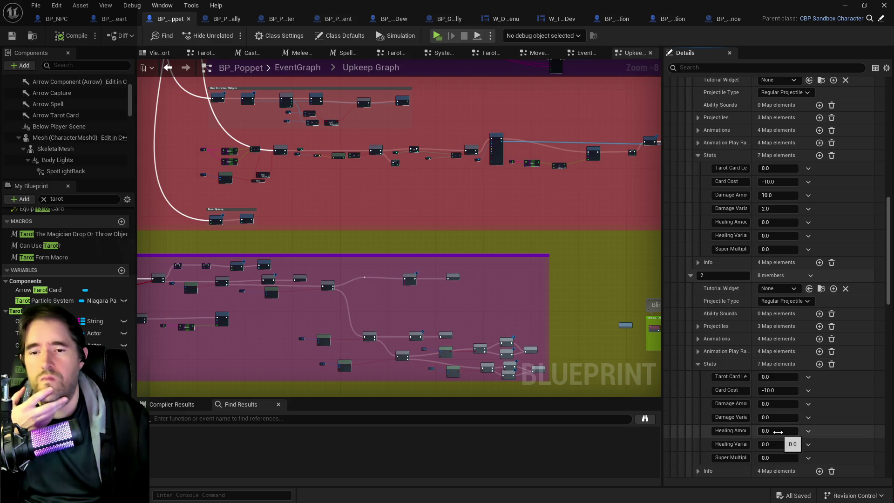
left_click(782, 431)
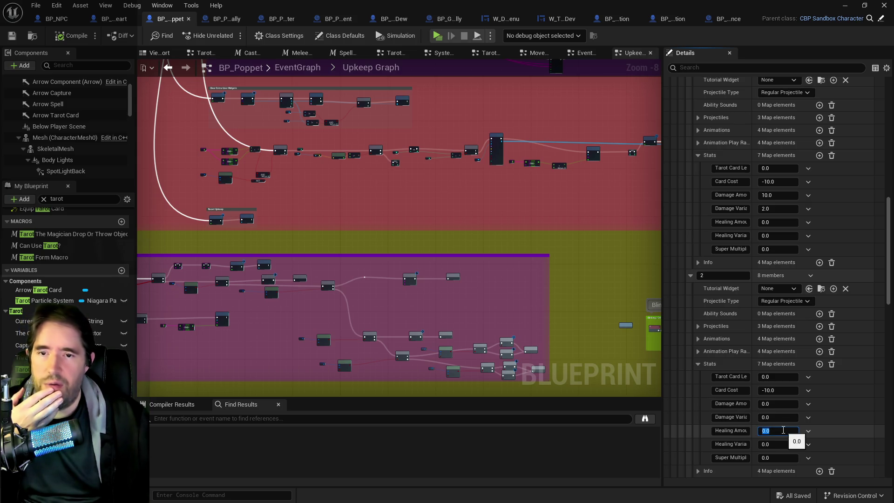
scroll(768, 434, "down", 2)
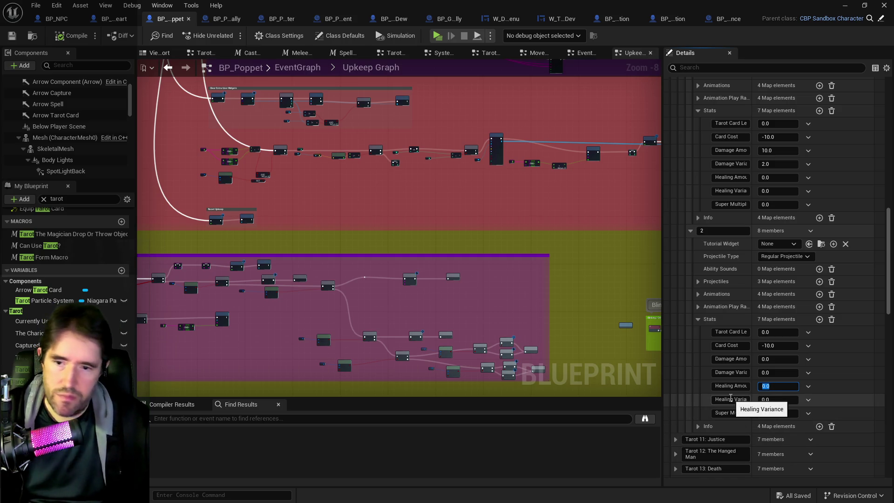
type("5")
key("Return")
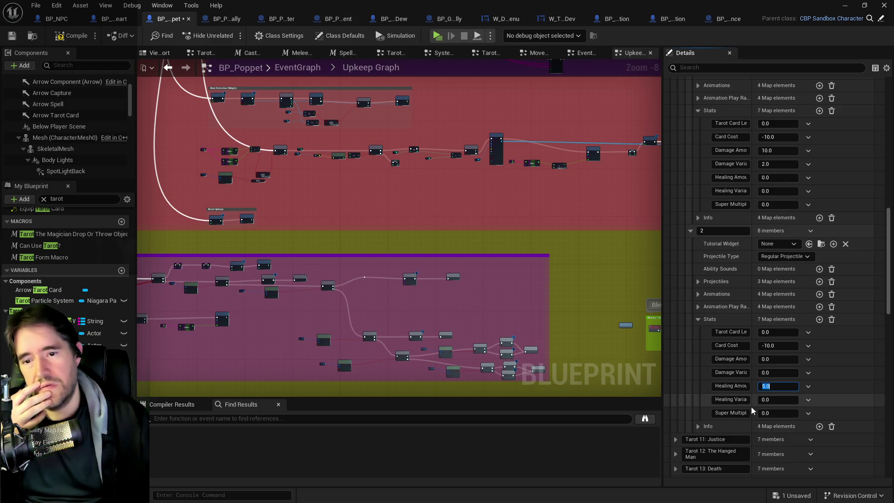
scroll(713, 388, "up", 3)
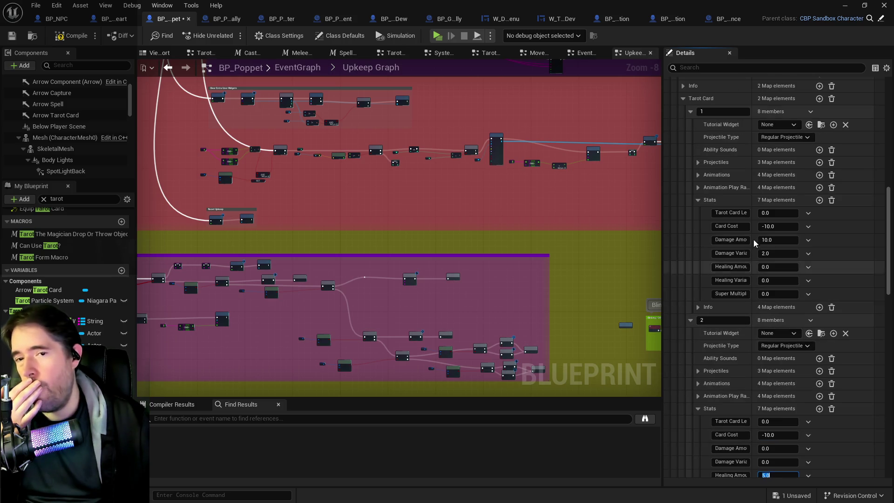
- Set Wheel of Fortune entry 1 Card Cost to 0.0 and Damage Amount to 12.0
left_click_drag(777, 225, 779, 225)
left_click(778, 225)
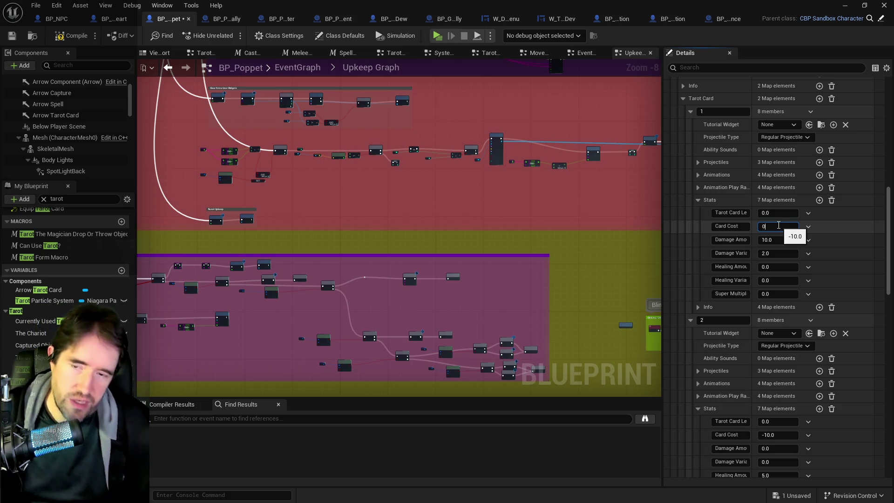
left_click(774, 239)
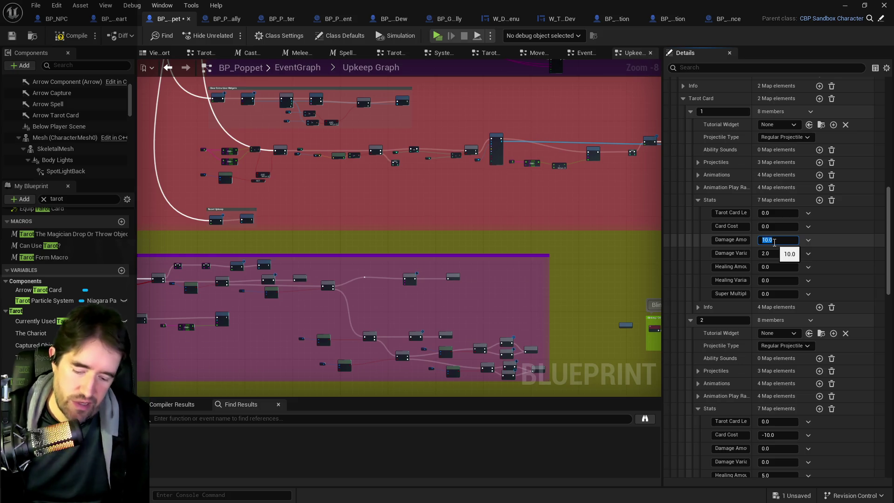
type("15")
key("Return")
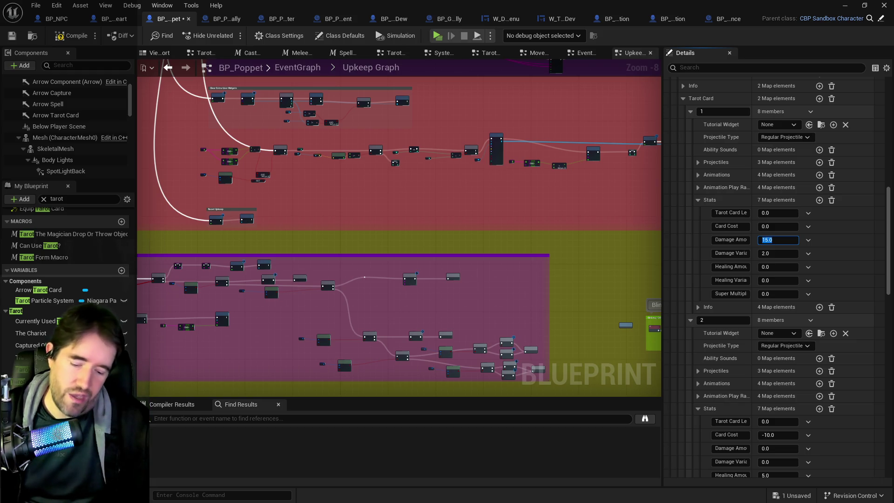
type("1")
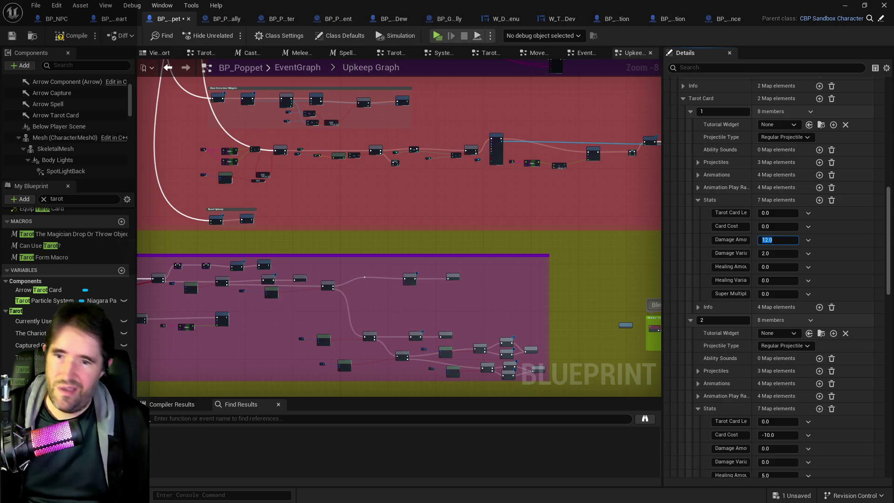
key("Return")
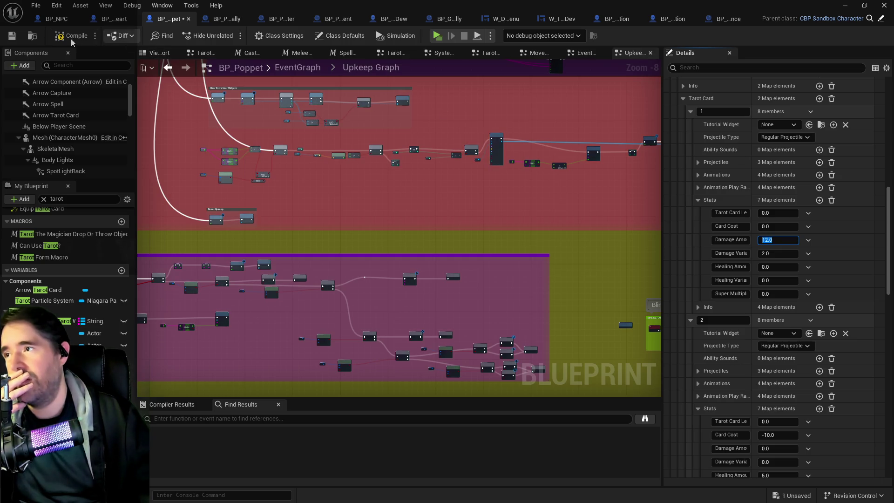
- Compile and save the blueprint and go back to the level view
left_click(10, 38)
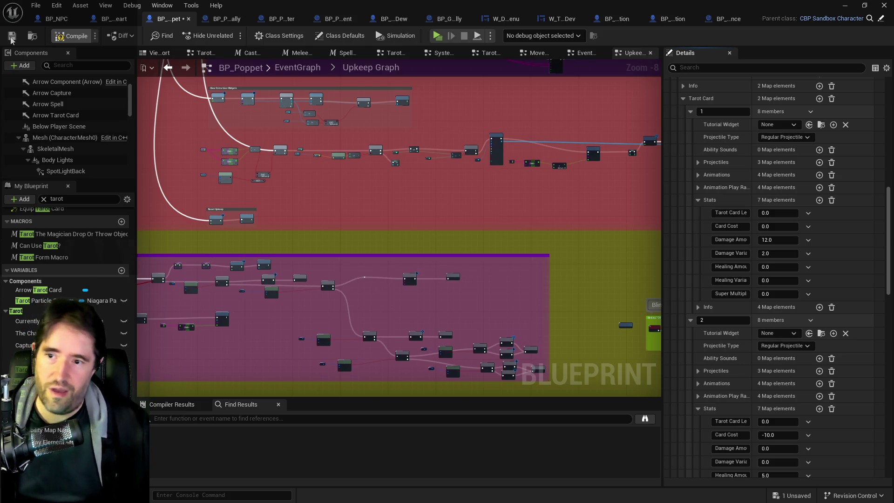
left_click(11, 37)
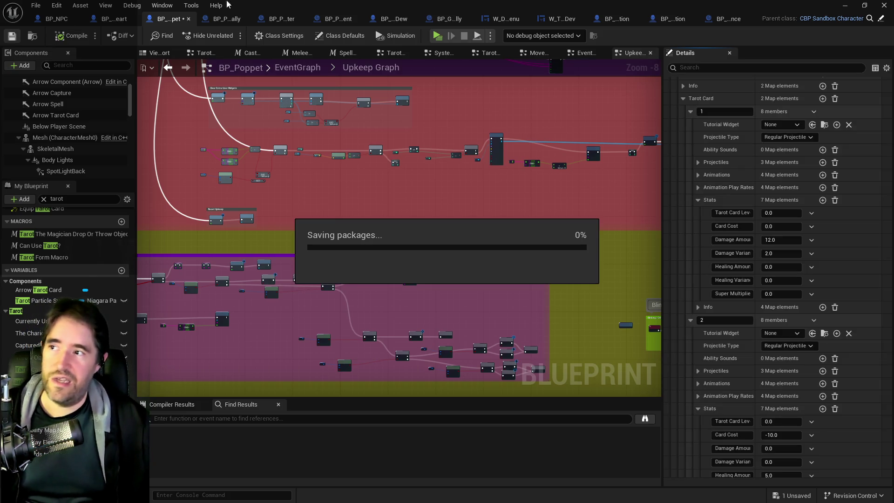
left_click(845, 6)
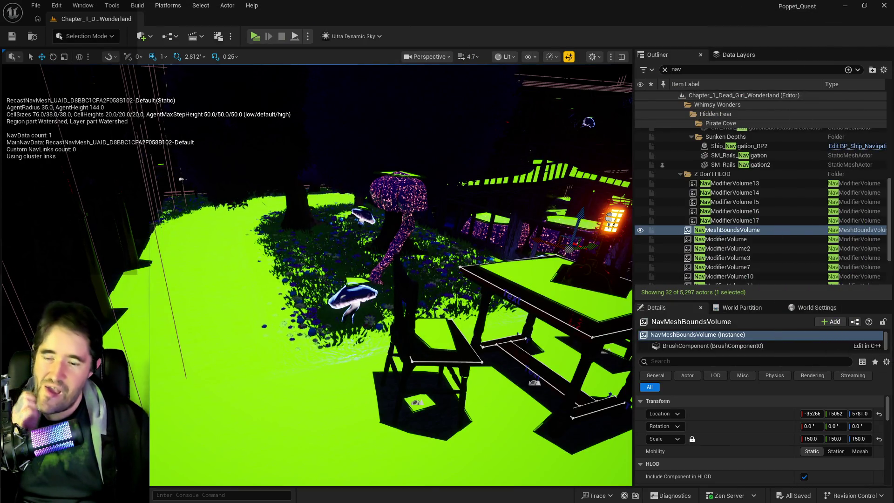
- Orbit the level viewport and hide the navmesh overlay with P
left_click_drag(180, 179, 350, 357)
key("p")
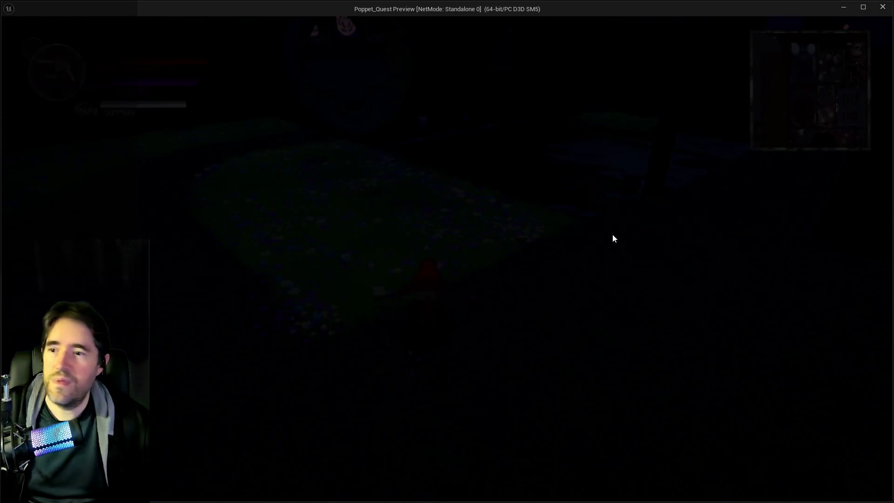
- In the standalone preview, walk across the Hidden Grotto and load Chapter 2 from chapter select
left_click(442, 227)
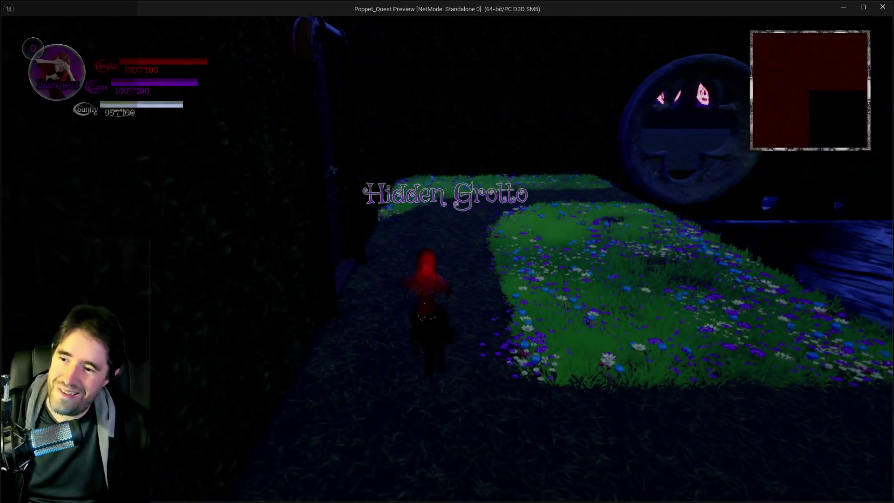
key("w")
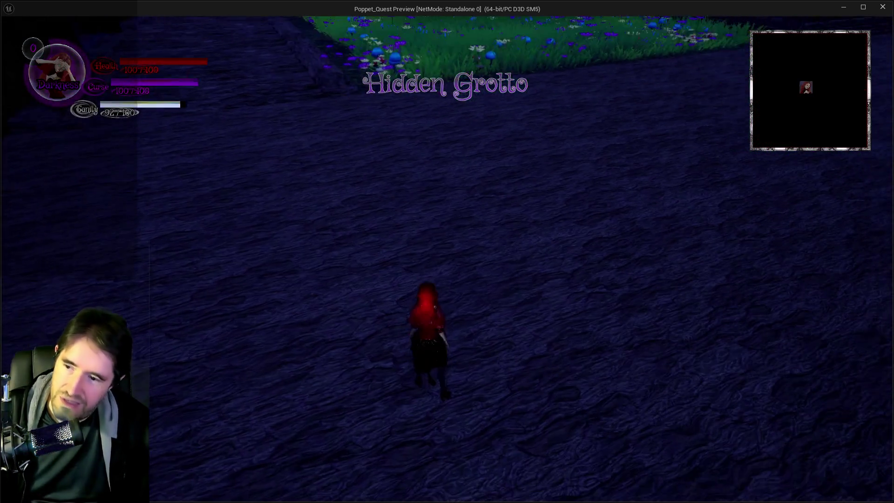
key("Escape")
left_click(358, 140)
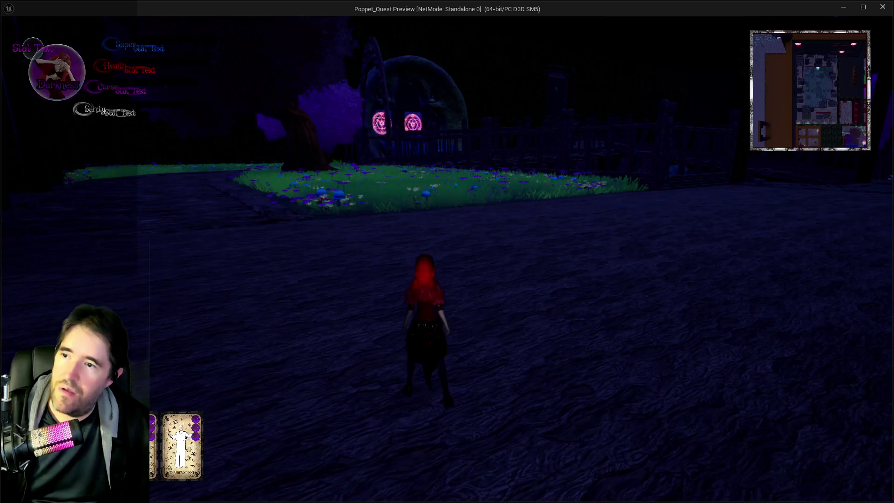
- Run toward the garden gate, then pause the game and resume
key("w")
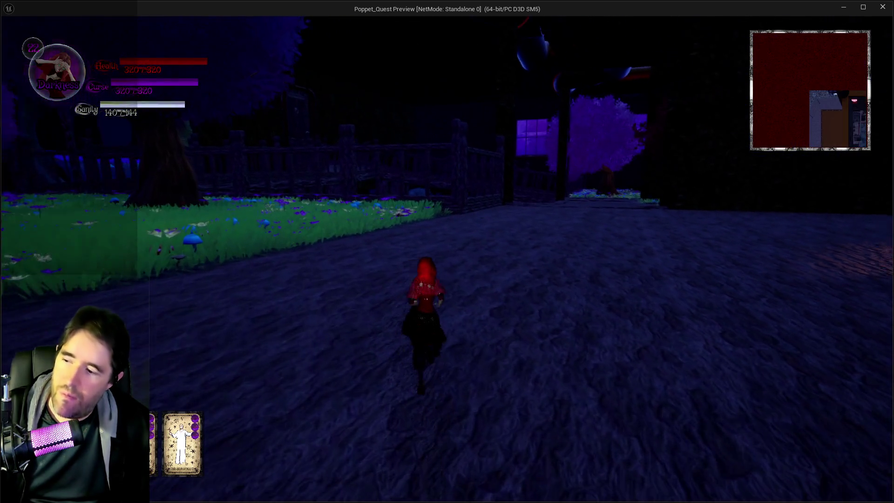
key("w")
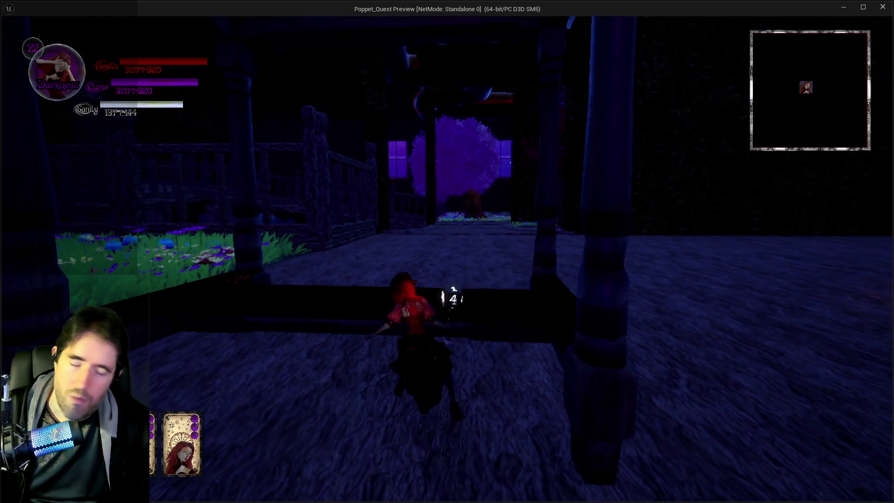
key("Escape")
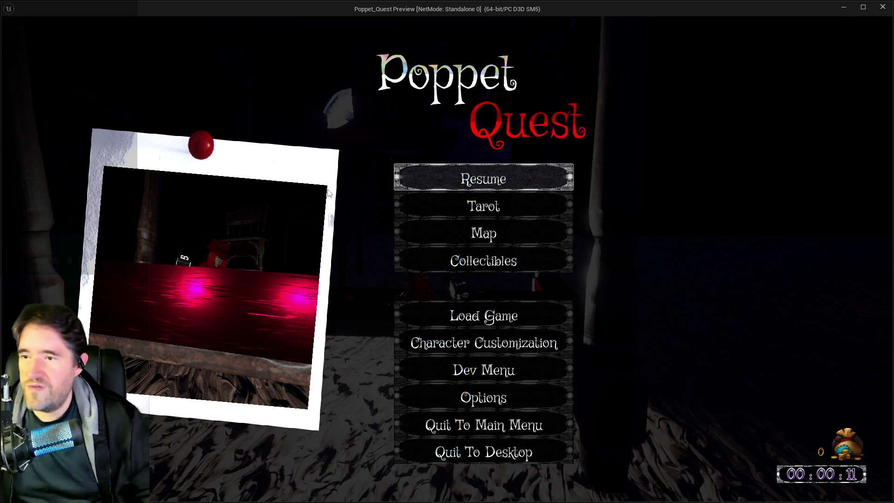
left_click(482, 178)
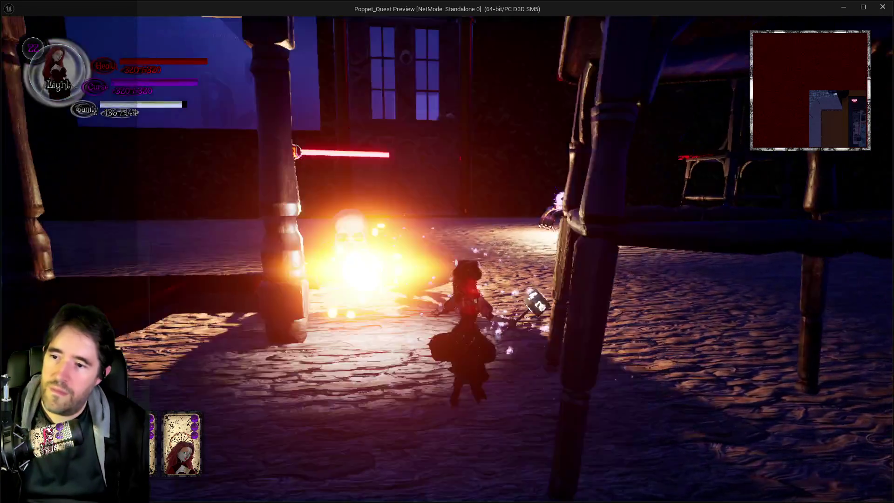
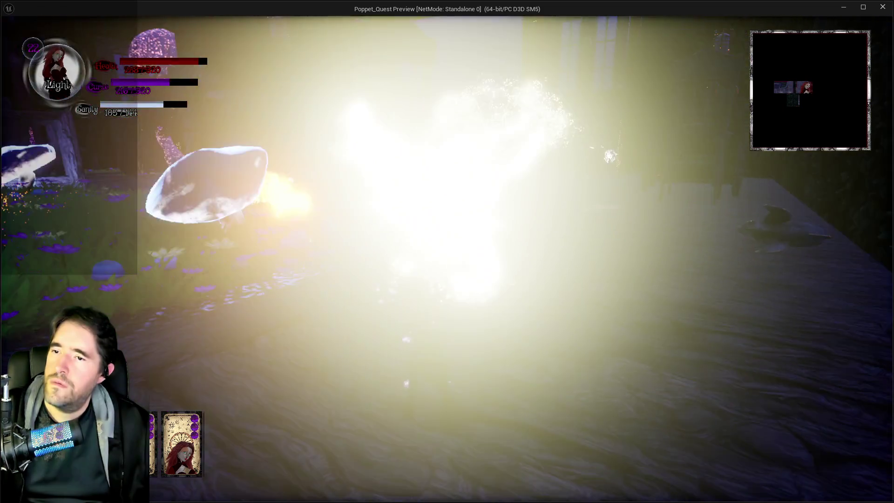
- Stop the playtest and bring BP_Play_RoomSafe_Spot up full screen
key("alt+Tab")
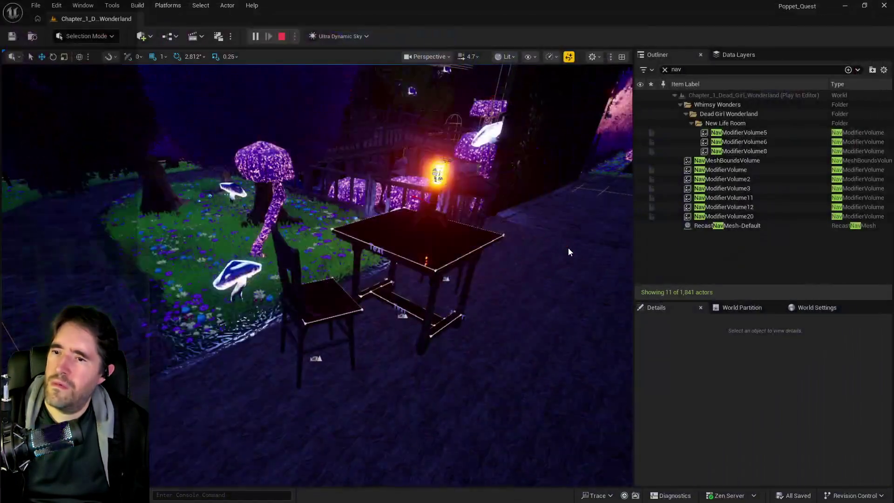
key("Escape")
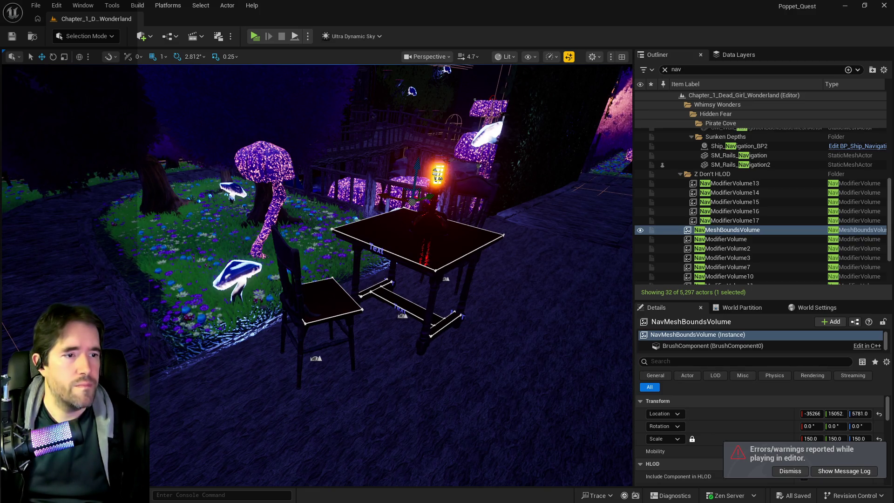
key("alt+Tab")
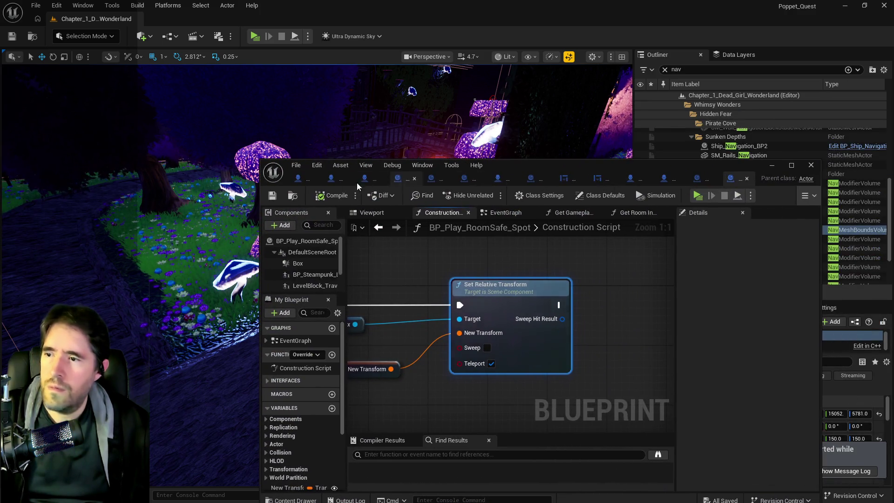
double_click(526, 167)
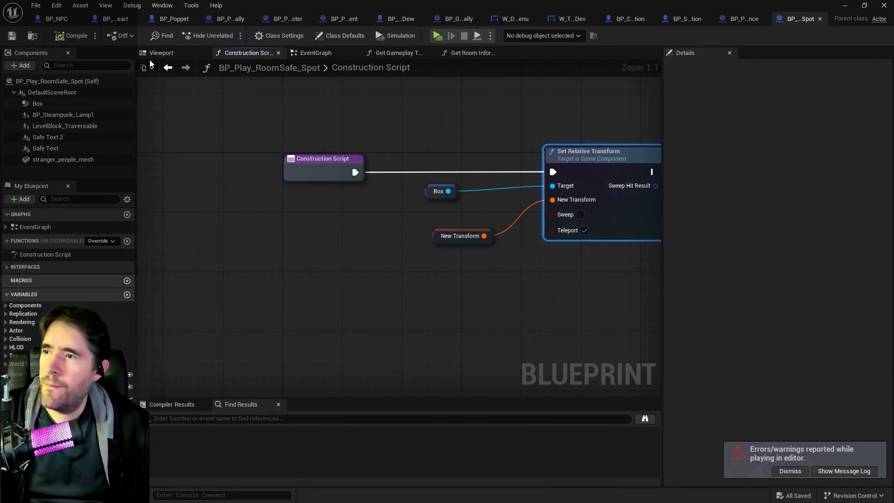
- Save and compile BP_Play_RoomSafe_Spot from its EventGraph, then return to the level editor
left_click(13, 36)
left_click(309, 52)
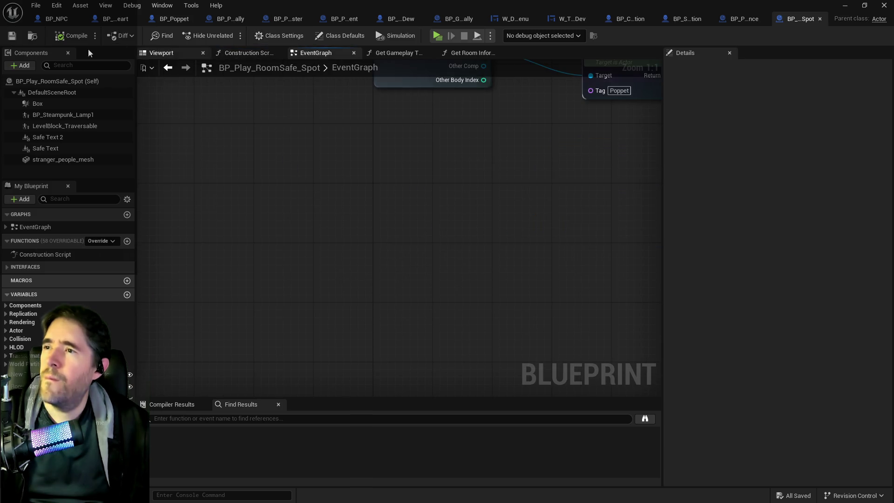
left_click(71, 40)
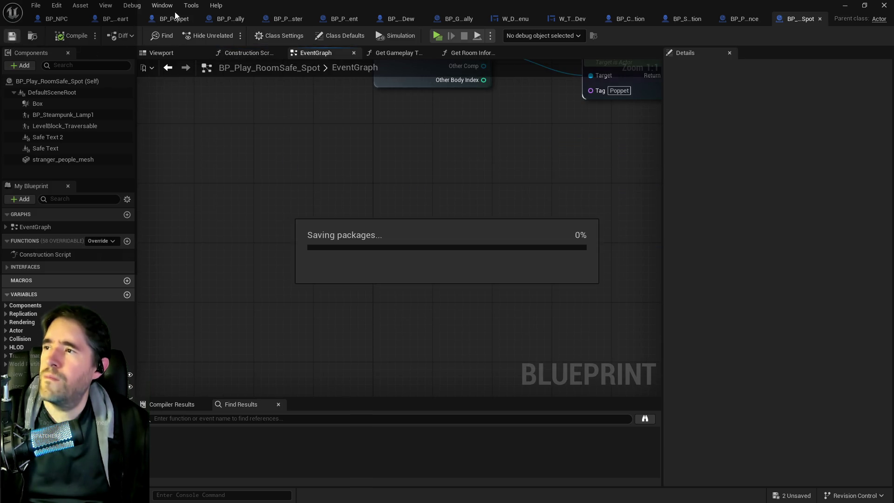
left_click_drag(820, 5, 821, 57)
left_click(821, 56)
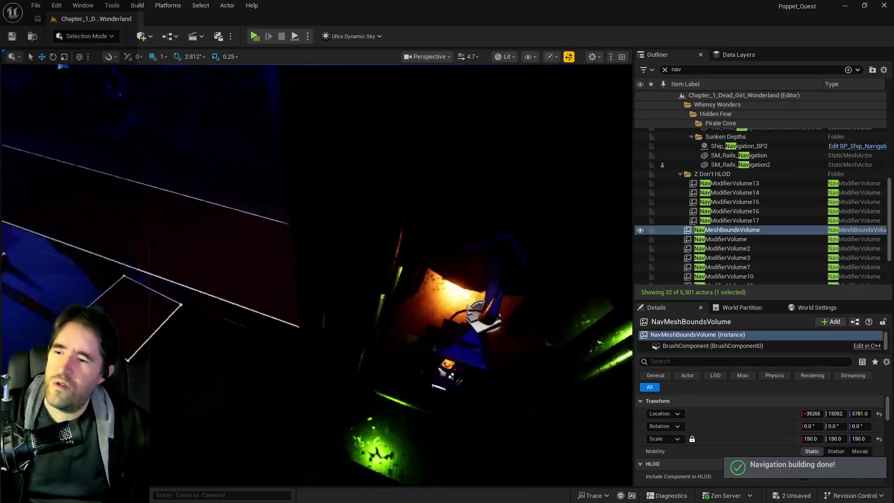
- Fly the camera down to the SAFE ZONE platform's dark box, then close BP_Play_RoomSafe_Spot
left_click_drag(349, 319, 389, 312)
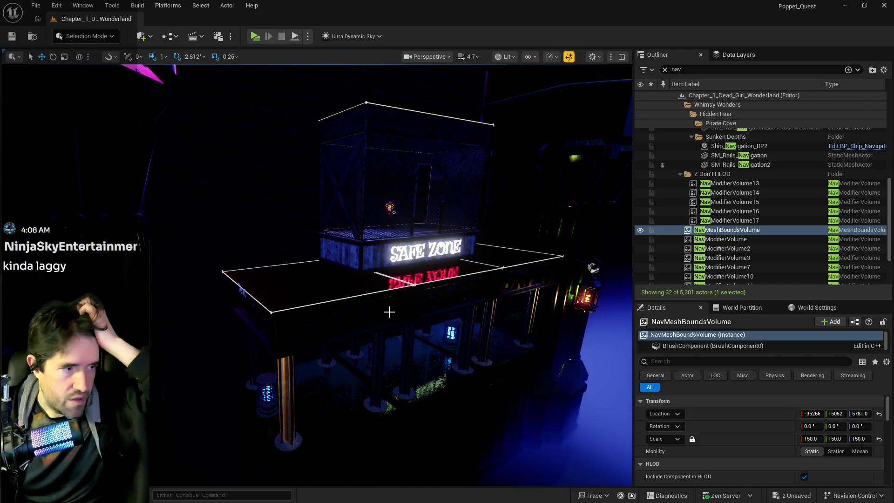
left_click_drag(206, 357, 230, 333)
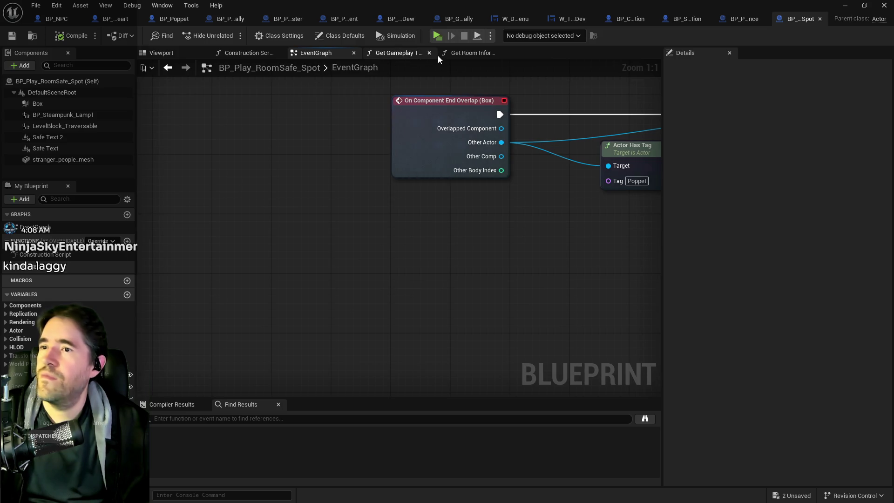
left_click(819, 19)
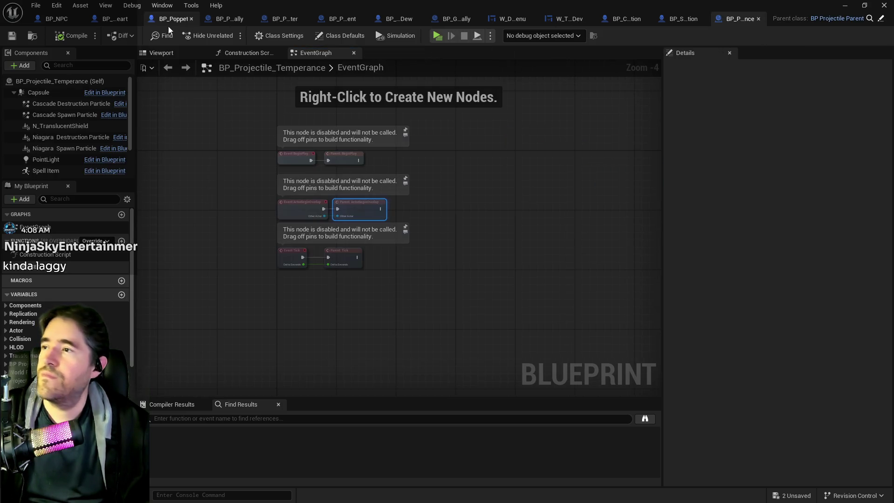
- In BP_Poppet, go through the Tarot Graph into Tarot 10: Wheel Of Fortune Graph
left_click(170, 19)
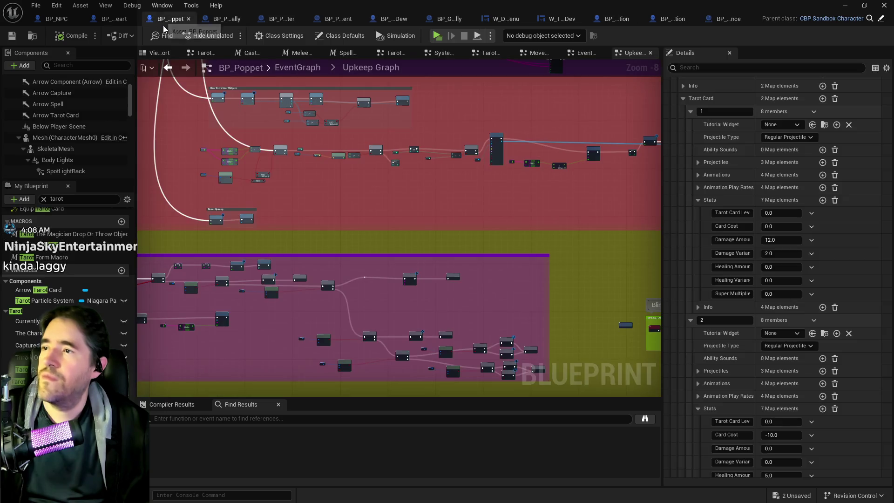
scroll(275, 196, "down", 2)
key("alt+Left")
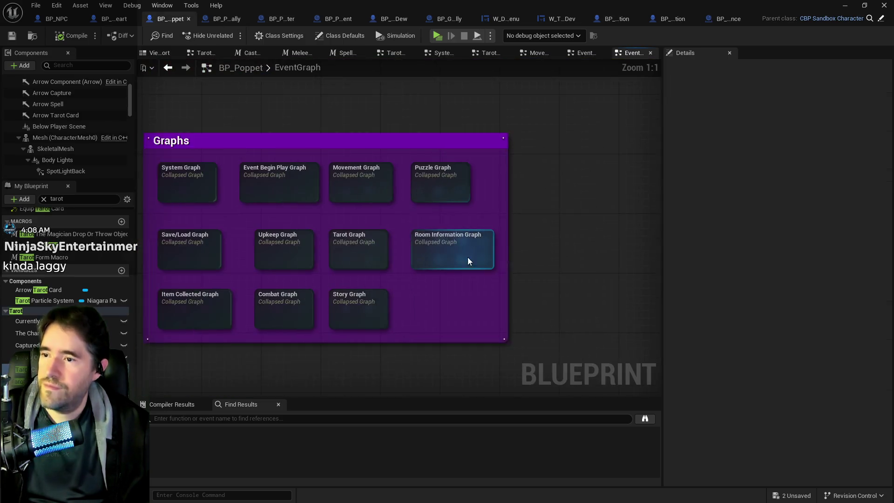
double_click(440, 247)
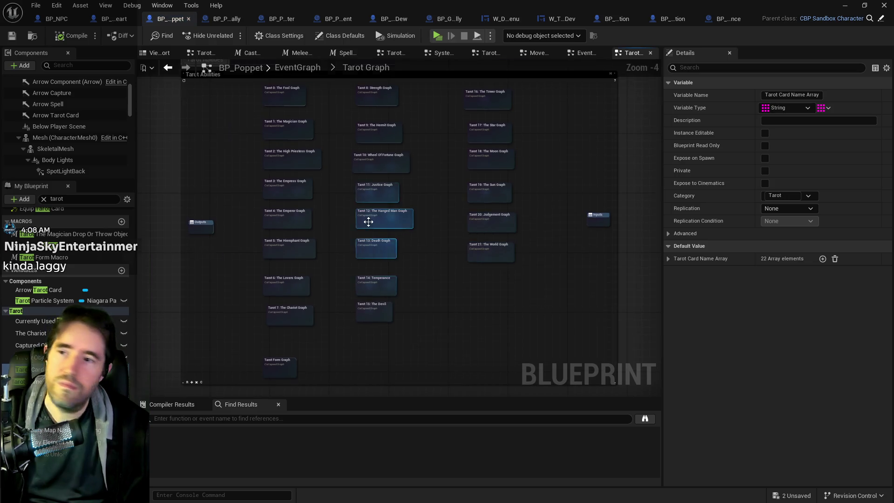
scroll(369, 221, "up", 4)
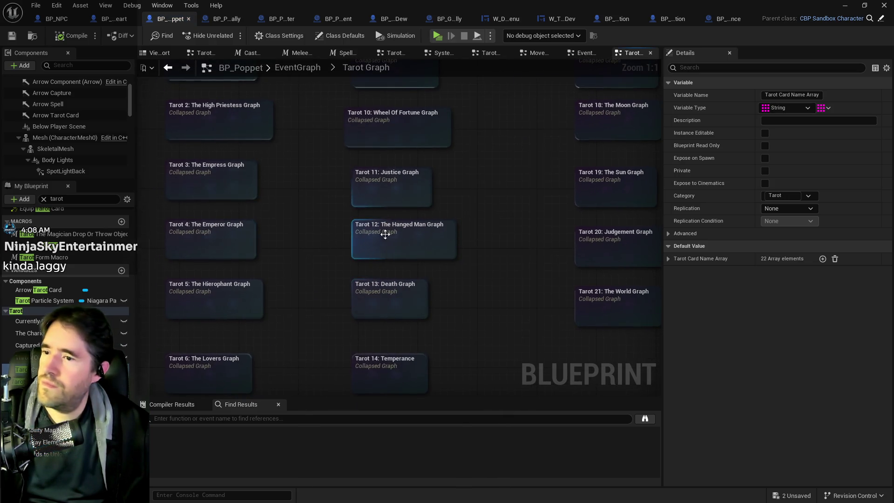
mouse_move(359, 265)
left_mouse_down()
mouse_move(343, 338)
mouse_move(319, 274)
mouse_move(369, 206)
left_mouse_up()
mouse_move(344, 243)
left_mouse_down()
mouse_move(311, 391)
mouse_move(311, 253)
mouse_move(431, 252)
mouse_move(403, 220)
mouse_move(426, 275)
mouse_move(440, 174)
mouse_move(457, 284)
mouse_move(467, 301)
mouse_move(439, 215)
mouse_move(512, 307)
mouse_move(652, 184)
mouse_move(490, 216)
mouse_move(459, 154)
mouse_move(352, 234)
left_mouse_up()
double_click(380, 229)
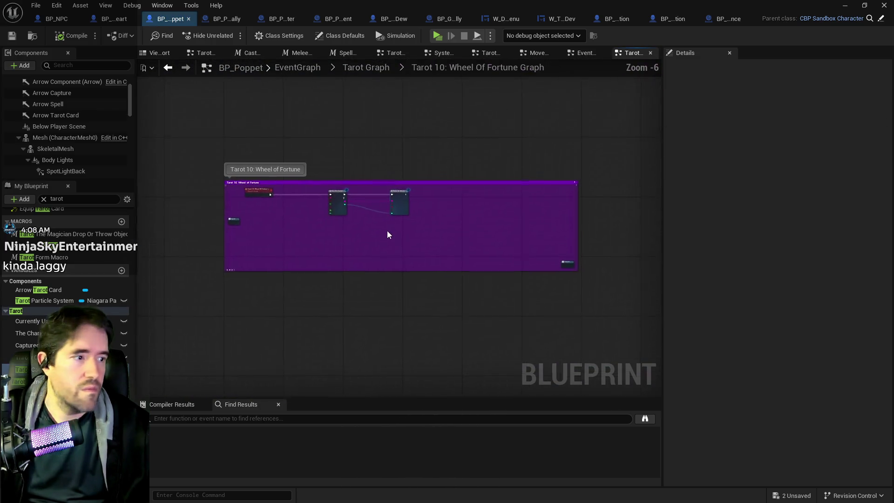
- Frame the Wheel of Fortune event, Can Use Tarot? and Make An Attack nodes, then bring up the content browser
scroll(348, 216, "up", 3)
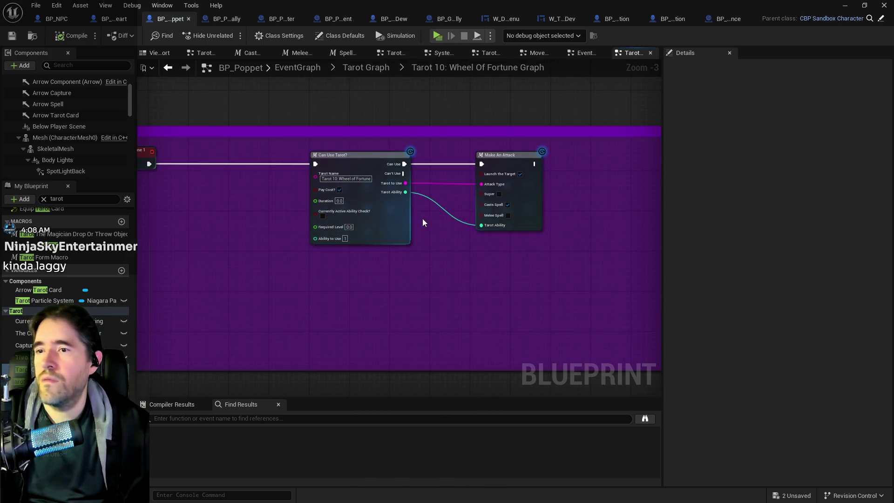
left_click_drag(422, 223, 380, 244)
left_click_drag(521, 225, 282, 230)
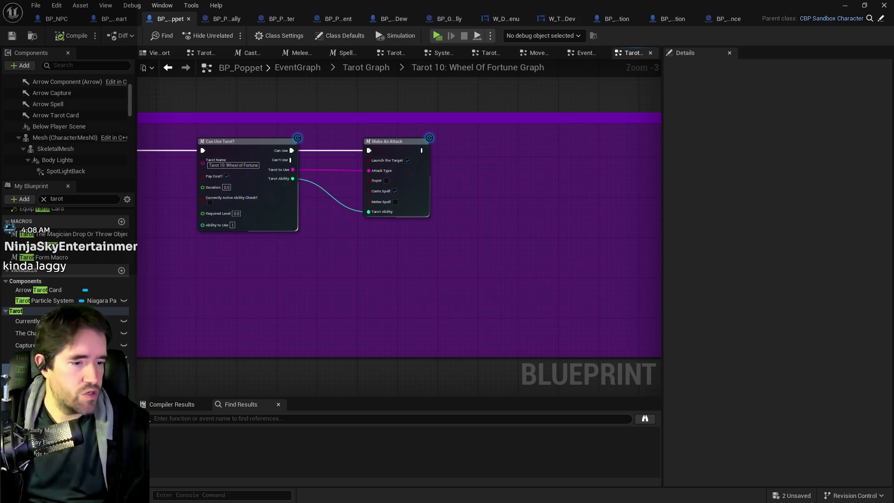
left_click_drag(559, 296, 835, 290)
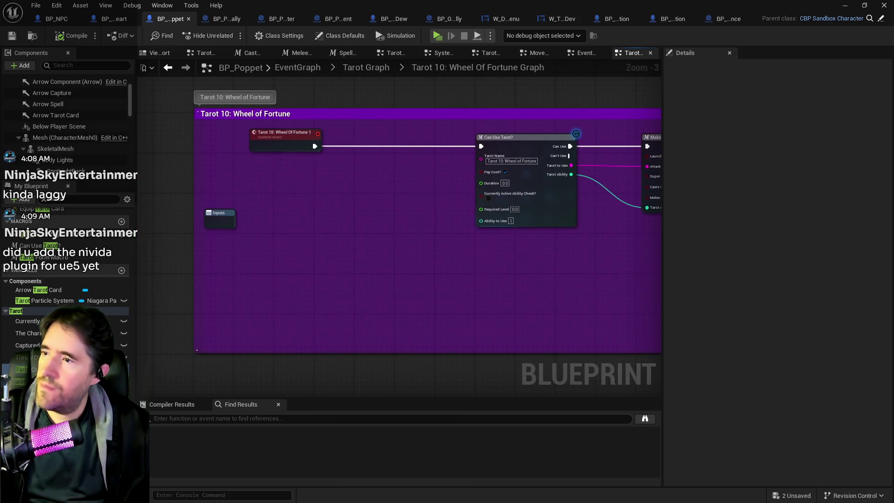
left_click_drag(766, 273, 563, 252)
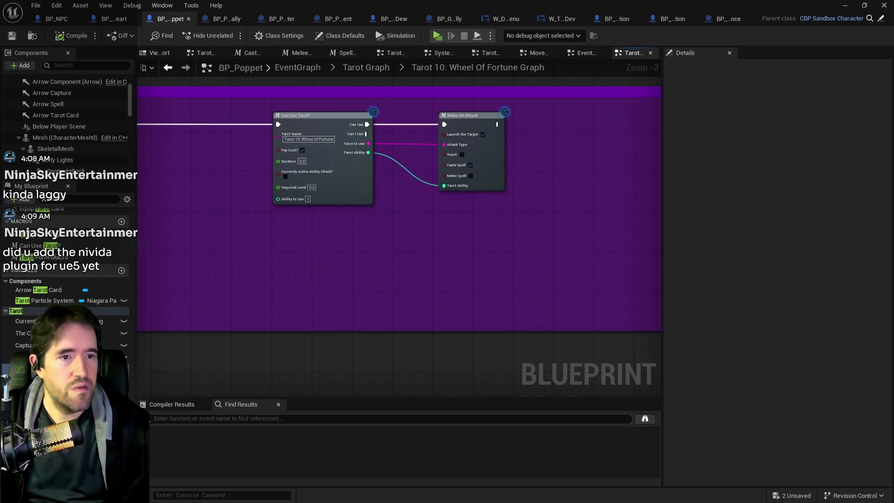
key("alt+Tab")
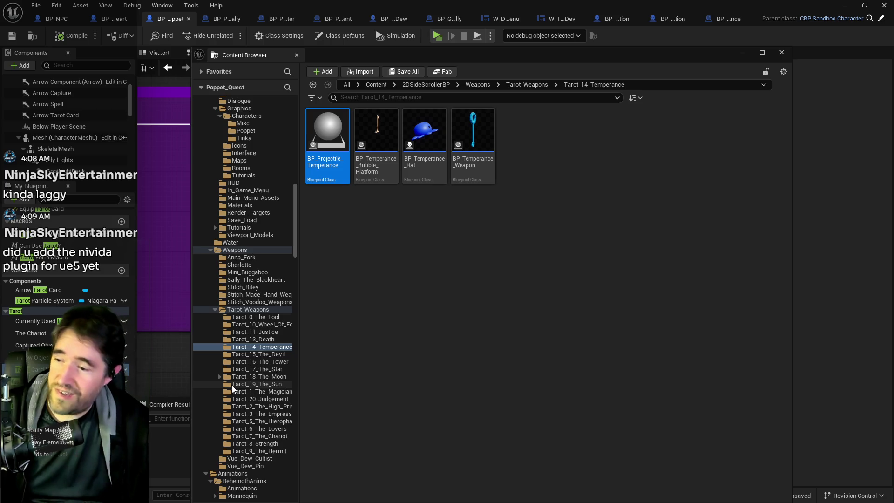
- From the Tarot_10_Wheel_Of_Fortune folder, nudge Spawn Sound at Location and Get Actor Location right
left_click(245, 327)
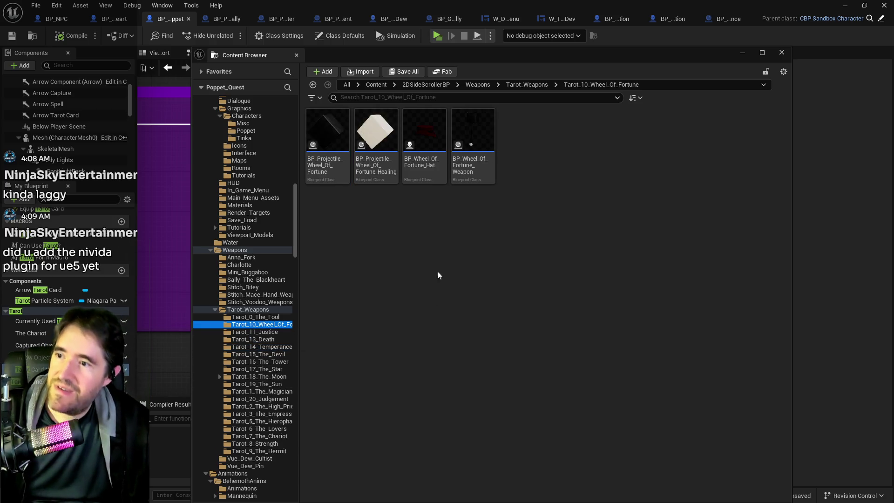
left_click(840, 209)
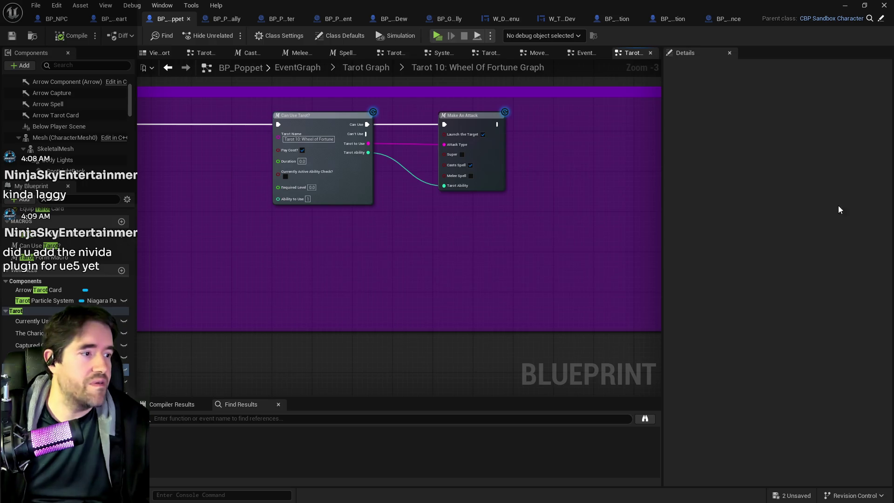
scroll(450, 233, "up", 3)
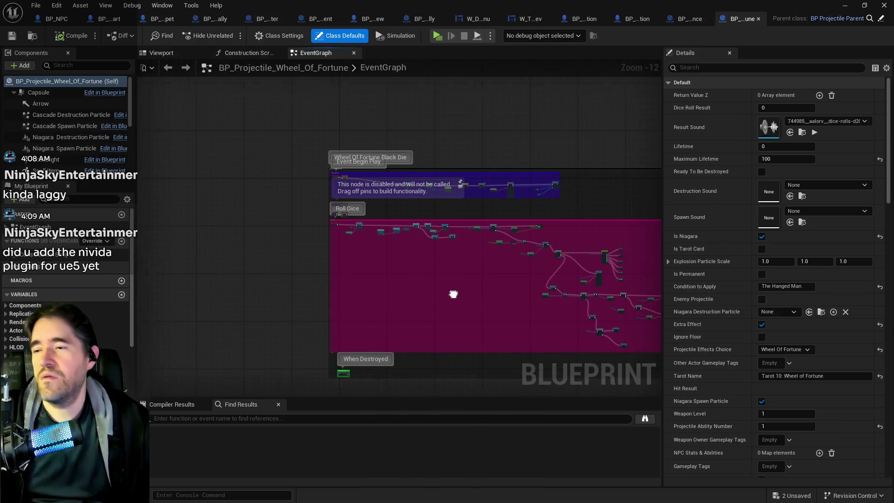
scroll(378, 223, "up", 1)
scroll(389, 313, "up", 2)
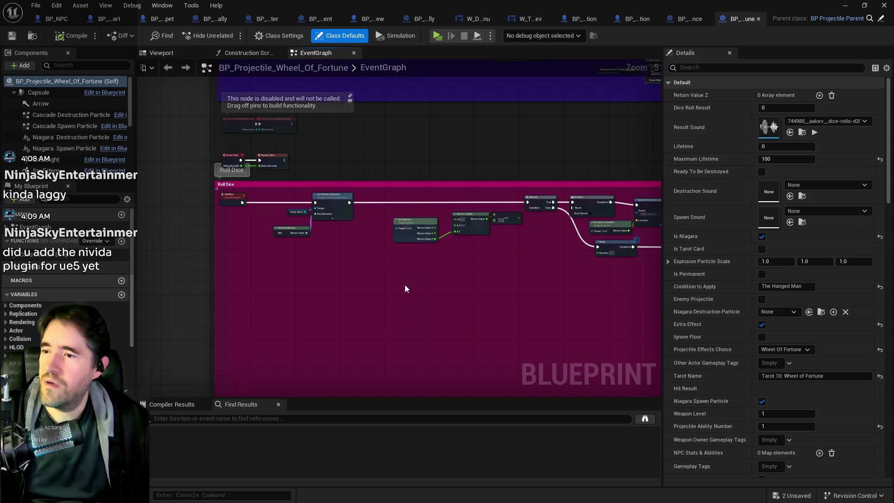
scroll(404, 284, "up", 1)
scroll(390, 298, "up", 3)
mouse_move(498, 372)
left_mouse_down()
mouse_move(292, 329)
mouse_move(279, 316)
mouse_move(45, 292)
left_mouse_up()
left_click(219, 207)
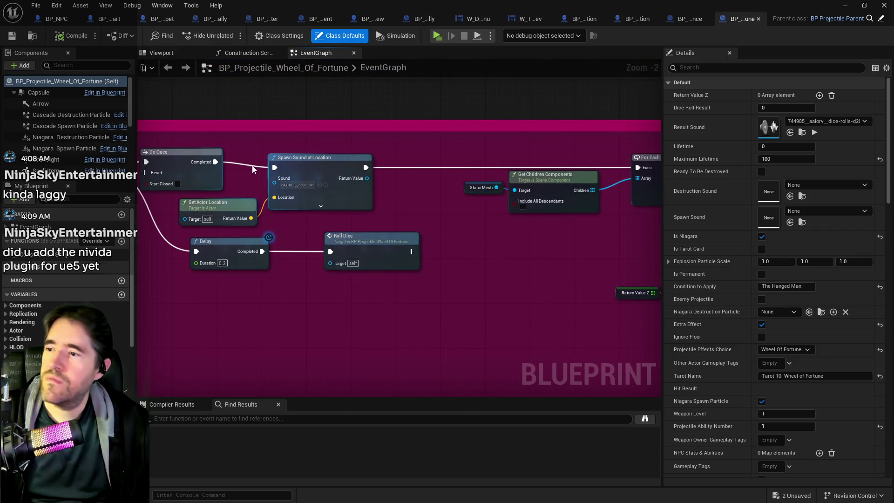
left_click(317, 192, "shift")
left_click_drag(317, 192, 363, 187)
- Move the Get Children and For Each Loop chain slightly up and right
scroll(363, 188, "down", 1)
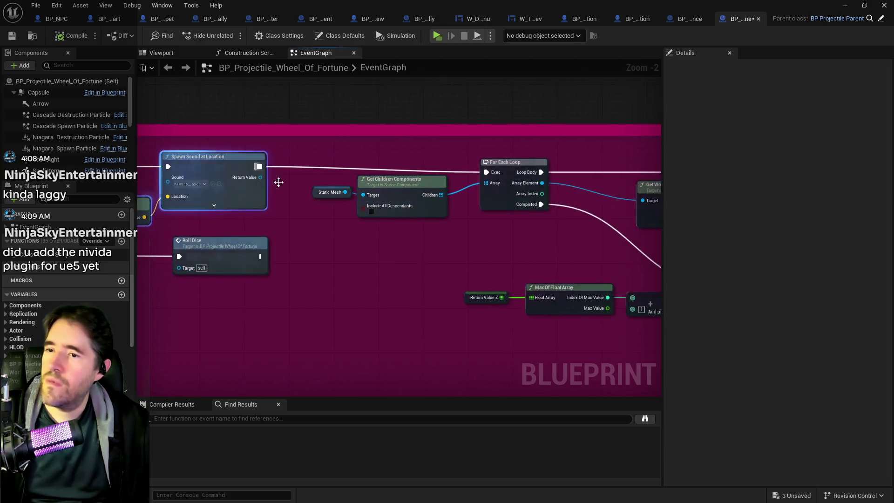
scroll(298, 196, "down", 2)
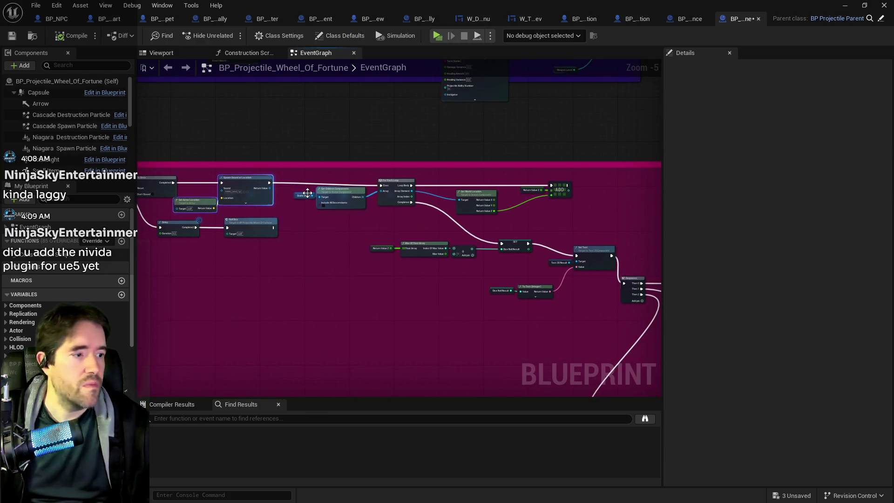
left_click_drag(297, 187, 556, 207)
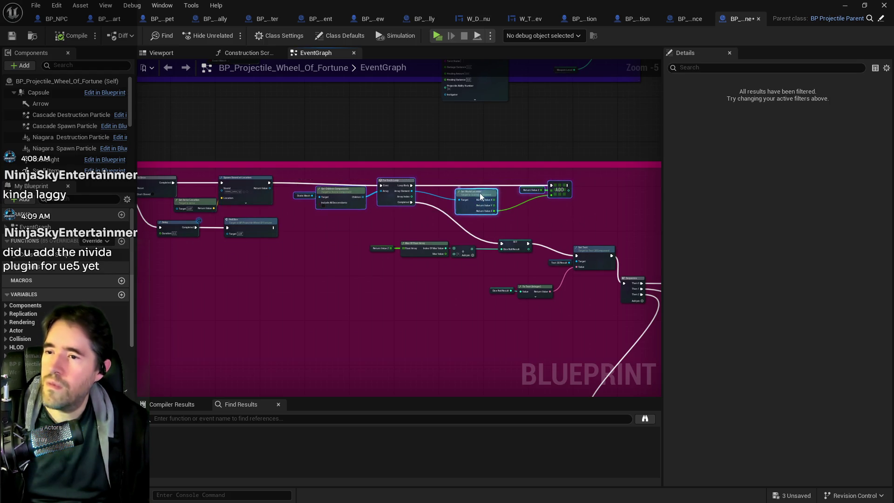
left_click_drag(483, 198, 488, 192)
- Shift the lower Spawn System, ADD and Destroyable Hit nodes down-right
scroll(468, 220, "down", 2)
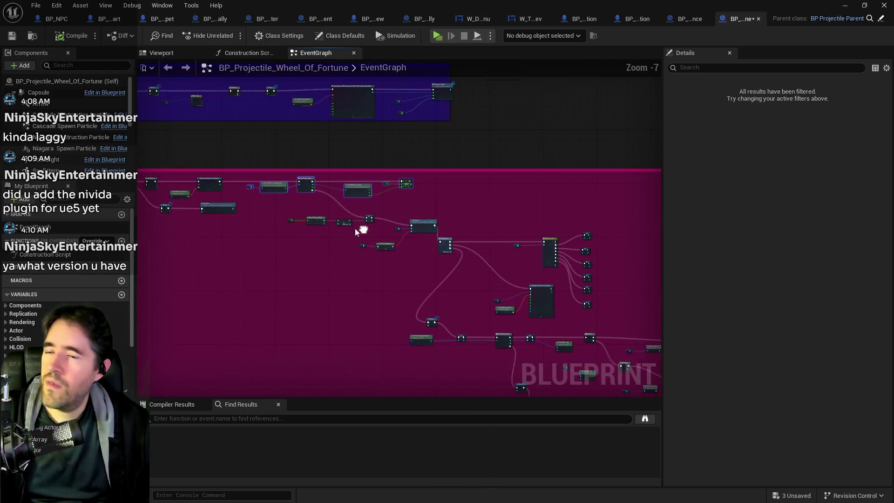
scroll(443, 258, "down", 2)
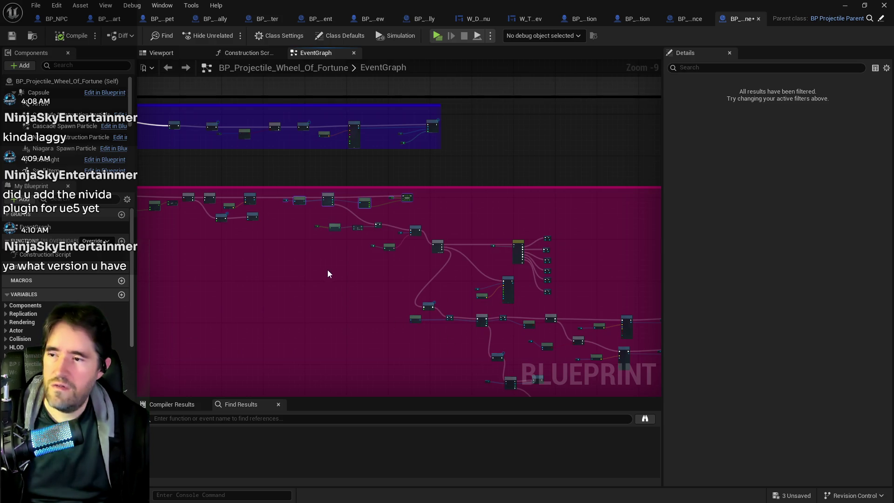
left_click_drag(474, 290, 406, 269)
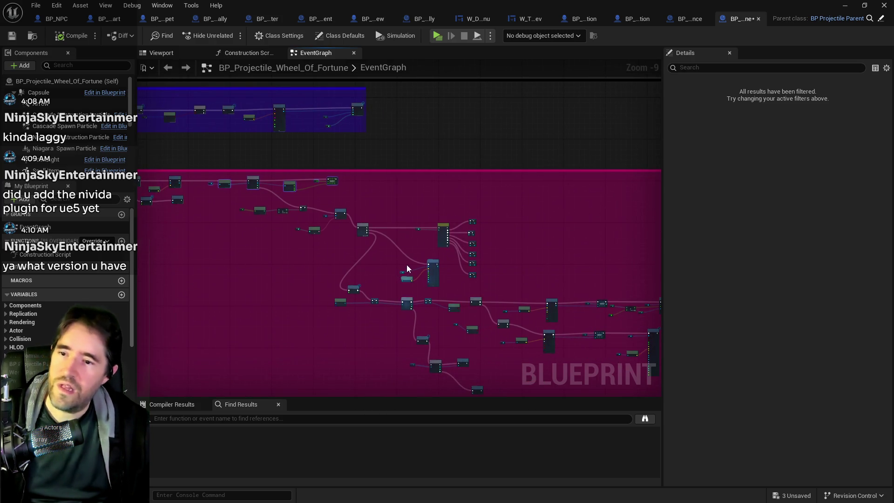
scroll(434, 337, "up", 2)
scroll(434, 341, "up", 2)
mouse_move(292, 273)
left_mouse_down()
mouse_move(556, 327)
mouse_move(650, 319)
left_mouse_up()
left_click_drag(634, 265, 647, 296)
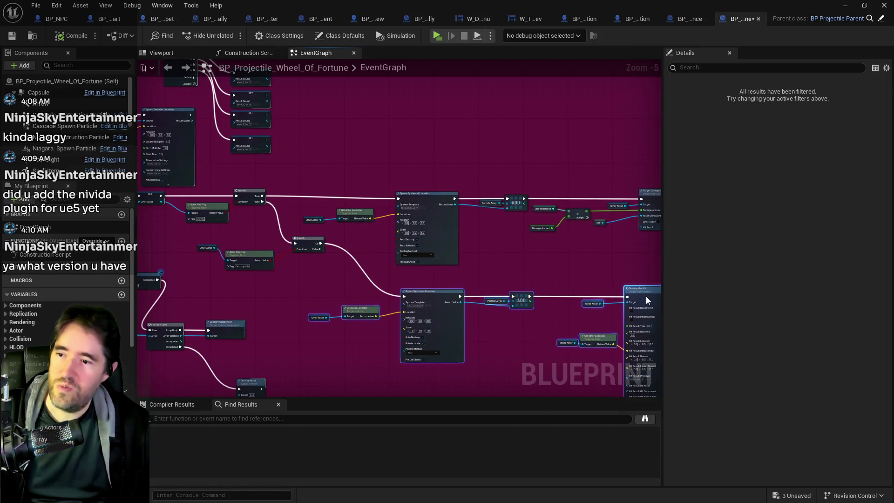
left_click(356, 345)
- Zoom out over the Delay, For Each Loop, Max Of Float Array and Set Text nodes, checking the construction script
left_click_drag(579, 344, 507, 296)
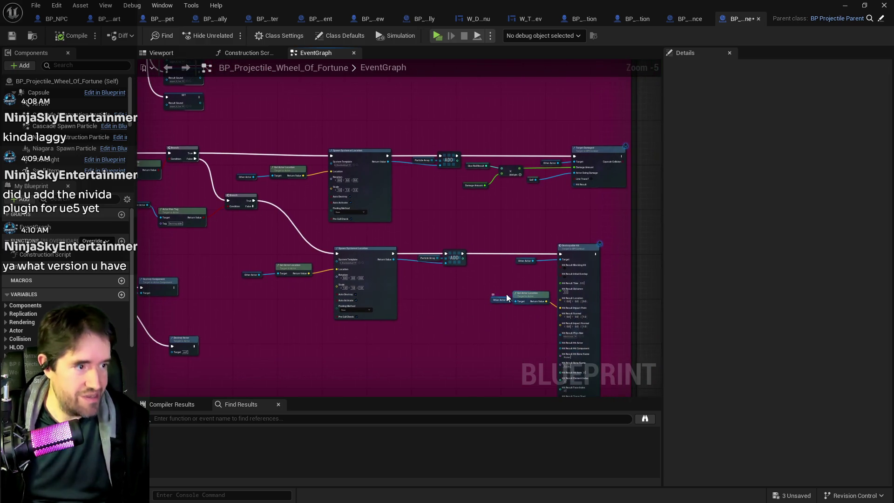
scroll(507, 295, "up", 2)
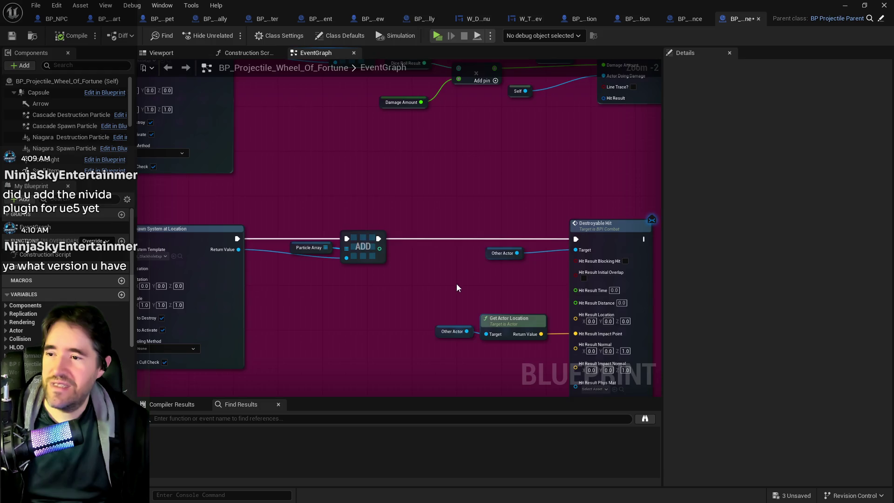
scroll(172, 296, "up", 1)
scroll(171, 296, "down", 2)
mouse_move(158, 292)
left_mouse_down()
mouse_move(393, 313)
mouse_move(349, 253)
mouse_move(391, 335)
mouse_move(372, 354)
mouse_move(281, 267)
mouse_move(479, 365)
left_mouse_up()
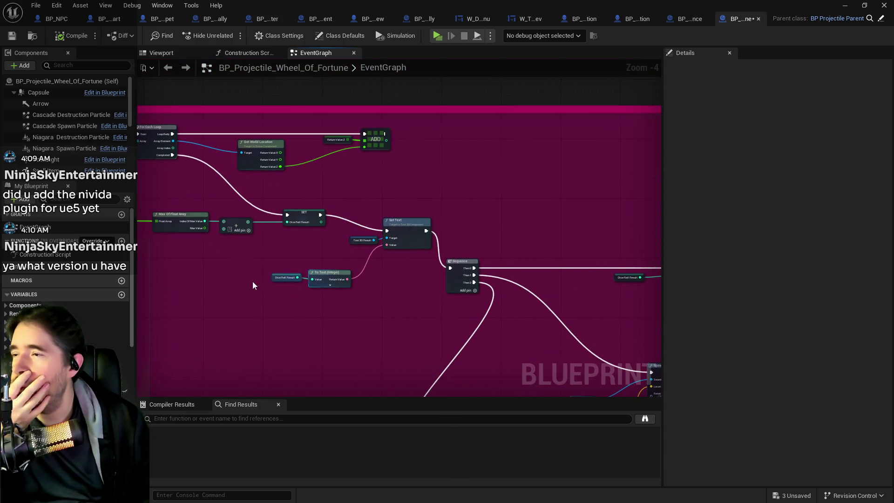
left_click_drag(252, 283, 262, 232)
scroll(324, 199, "down", 3)
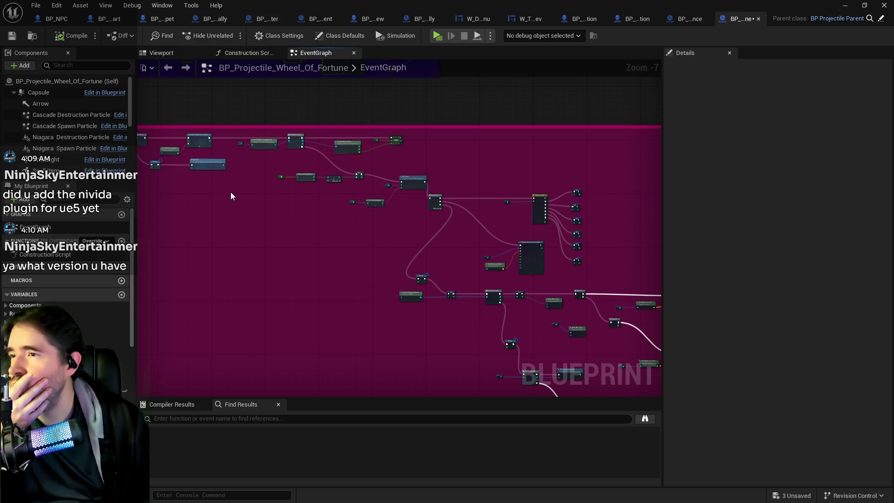
left_click_drag(233, 192, 296, 194)
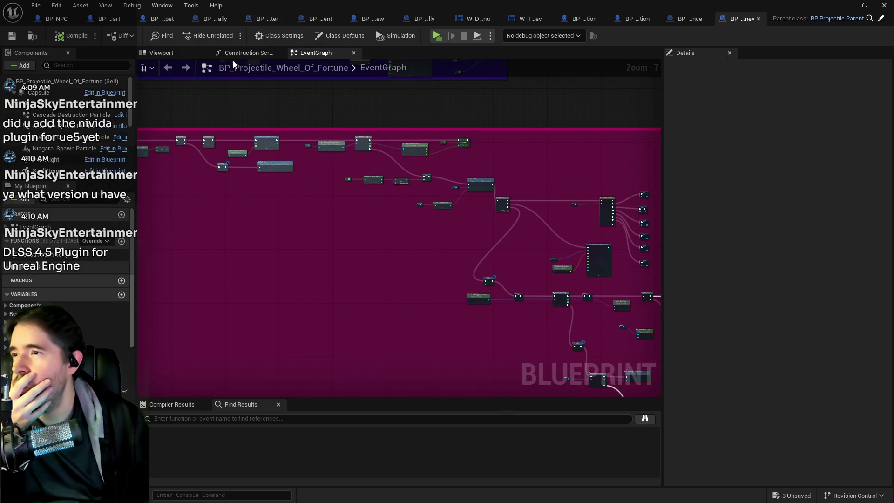
left_click(246, 53)
left_click(312, 52)
- Pan past the Black Die block to the SpawnActor and Weapon Owner nodes, then select StaticMesh
mouse_move(301, 106)
left_mouse_down()
mouse_move(378, 222)
mouse_move(365, 229)
left_mouse_up()
scroll(478, 219, "up", 3)
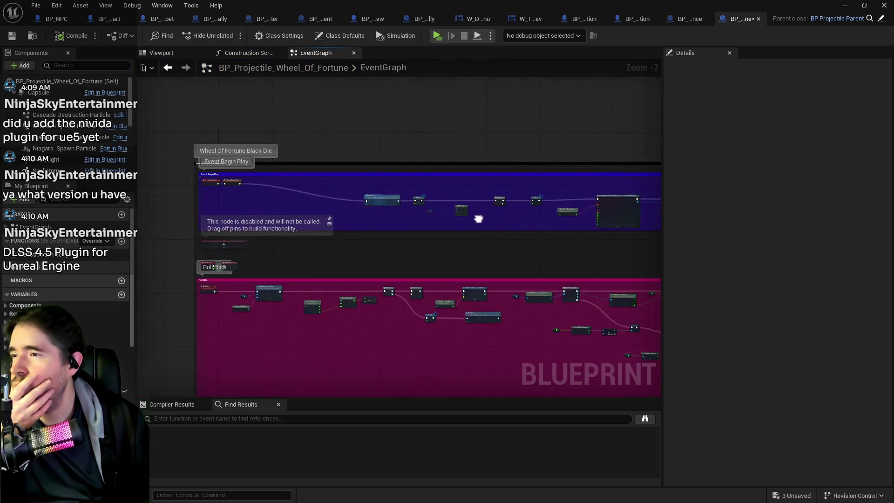
scroll(472, 229, "up", 1)
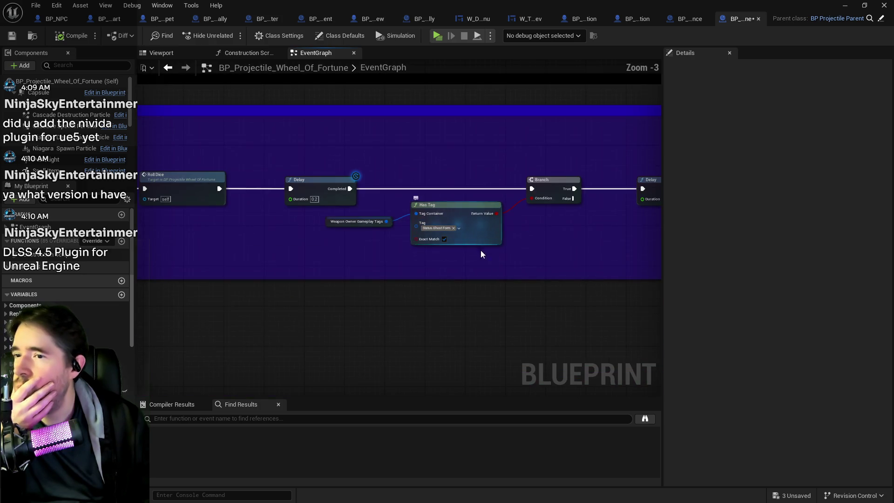
left_click_drag(481, 250, 200, 231)
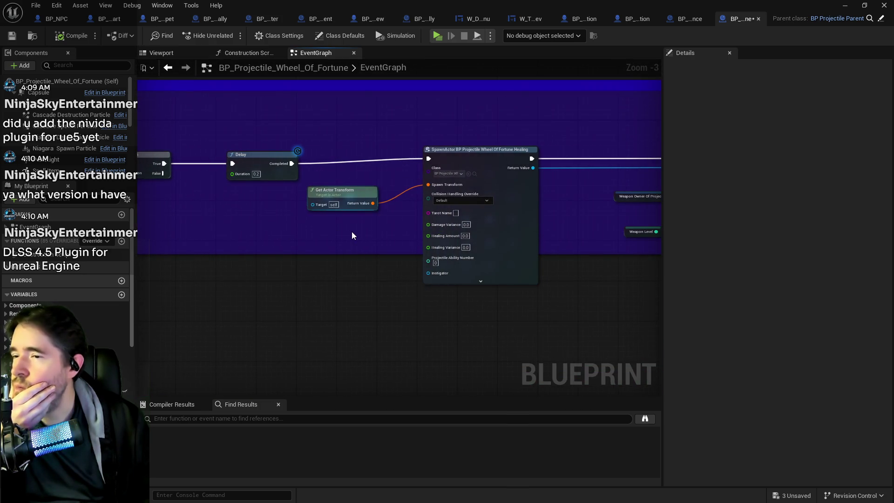
left_click_drag(351, 230, 222, 256)
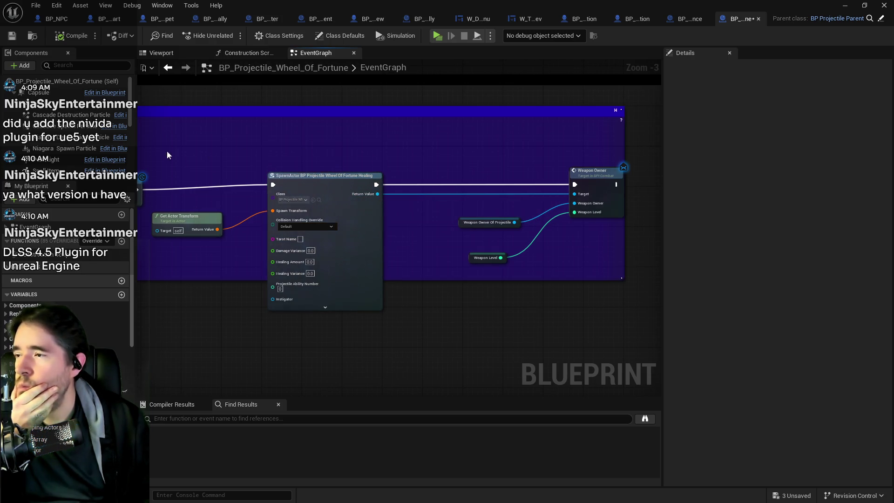
scroll(55, 156, "down", 3)
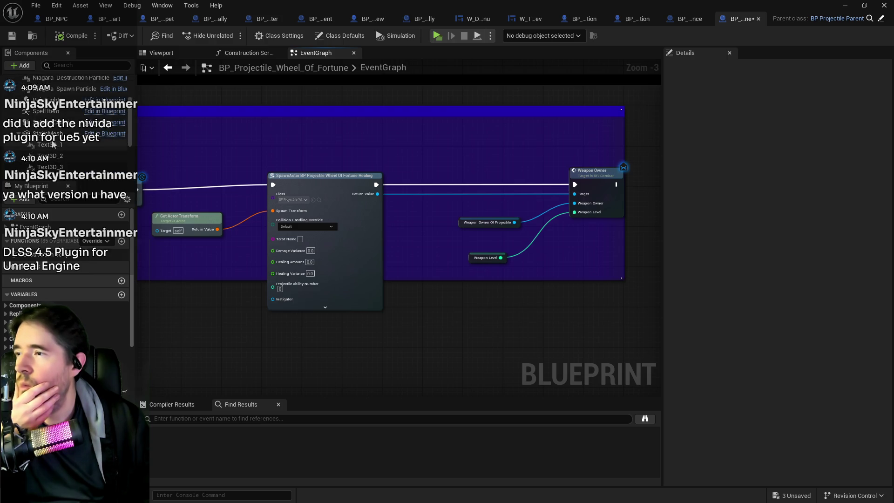
left_click(46, 134)
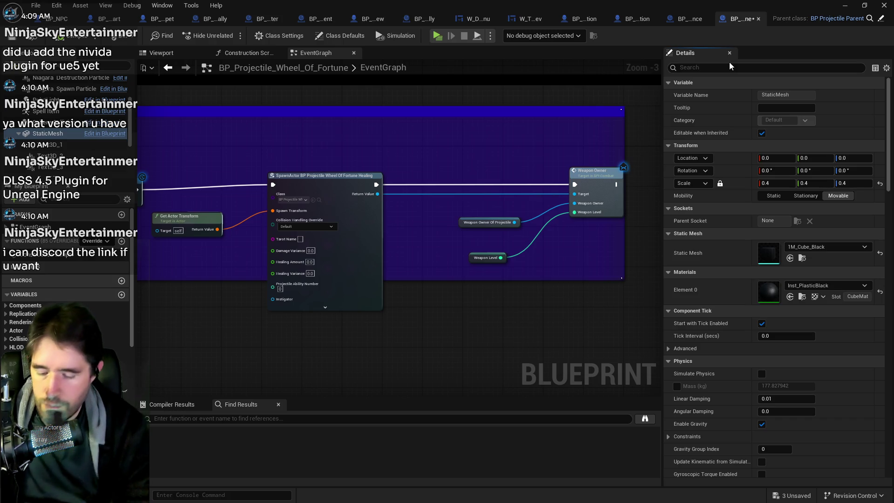
- Filter Details by 'col', set the StaticMesh to block Pawn, and save the blueprint
left_click(729, 68)
type("col")
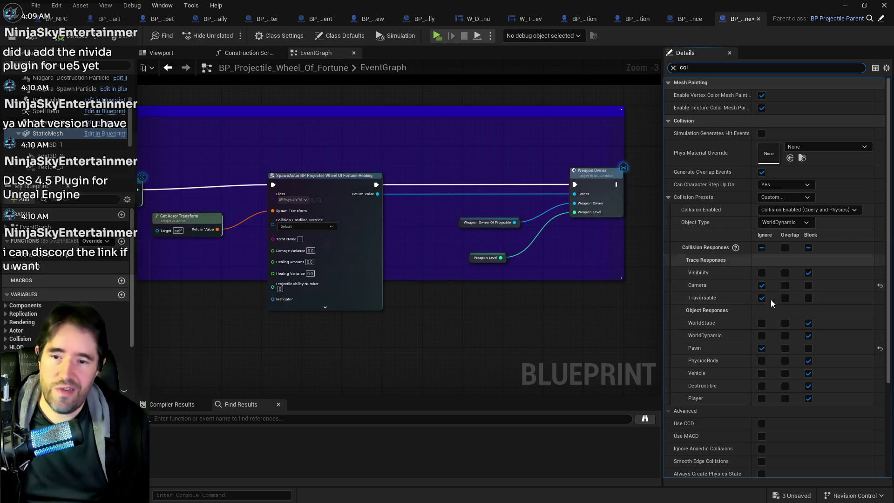
left_click(807, 349)
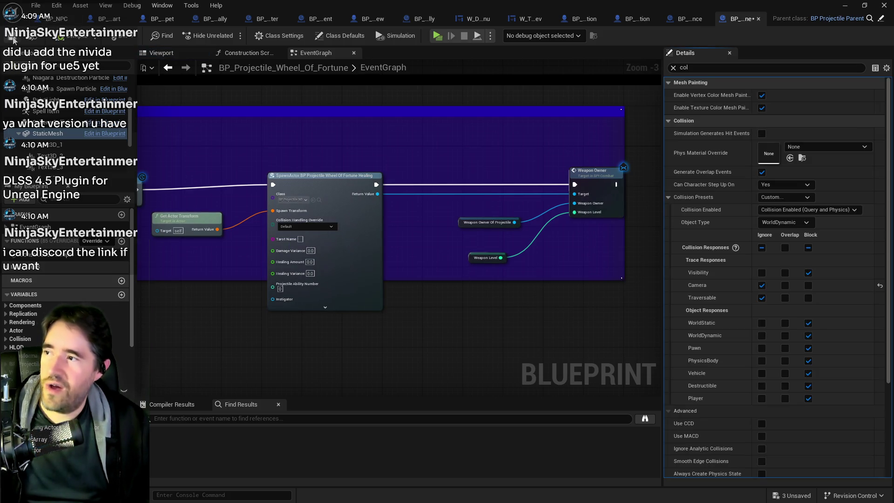
key("ctrl+s")
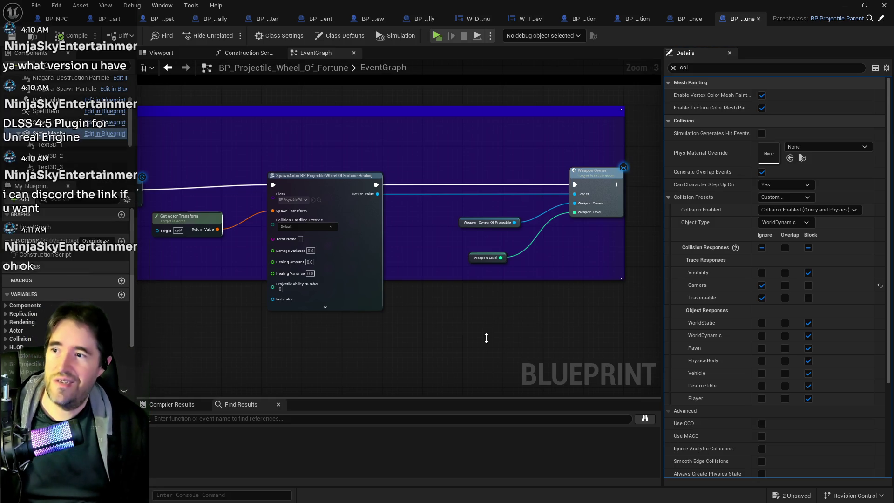
scroll(298, 198, "up", 1)
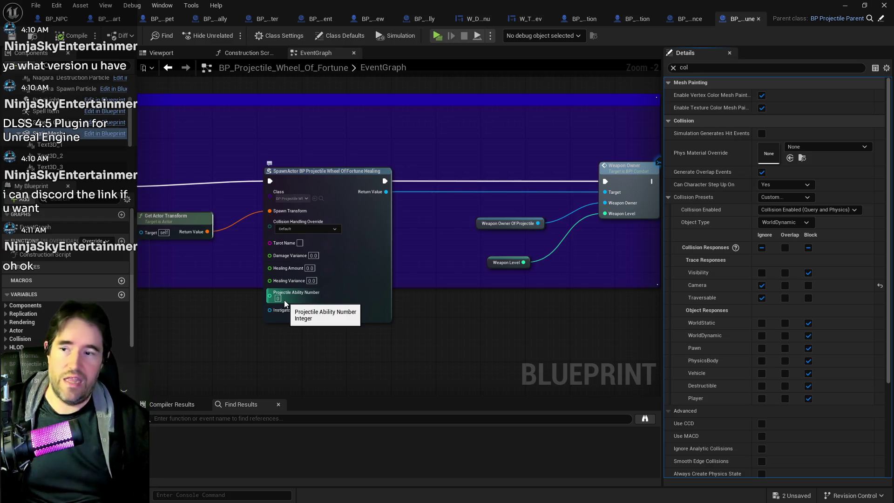
left_click_drag(512, 343, 634, 334)
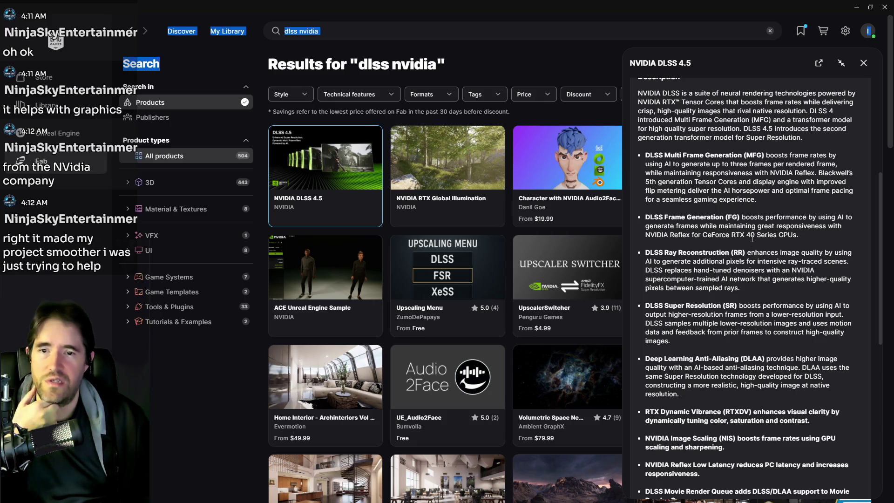
- Read through the NVIDIA DLSS 4.5 description, check its Formats and Overview, then return to Unreal
scroll(743, 303, "down", 1)
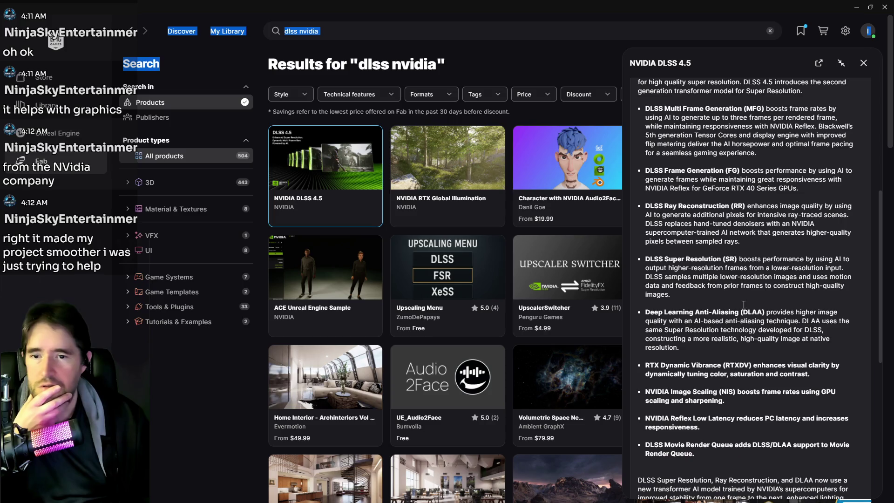
scroll(752, 243, "down", 1)
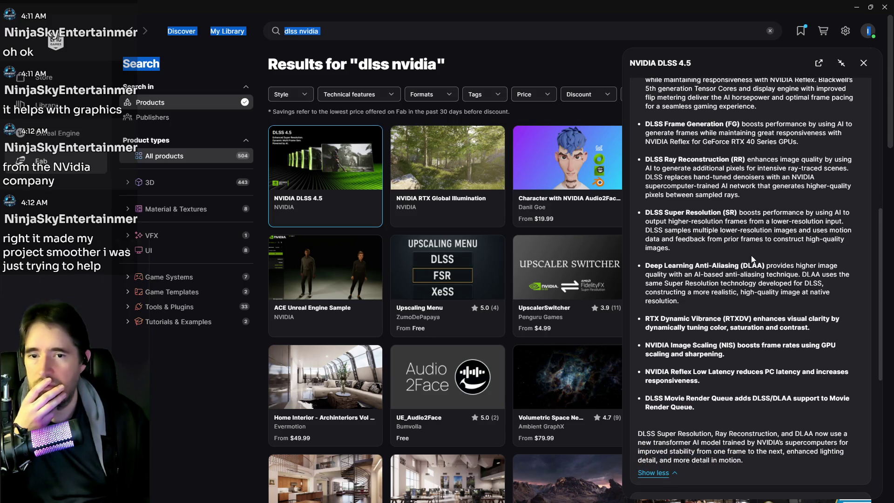
scroll(752, 259, "down", 2)
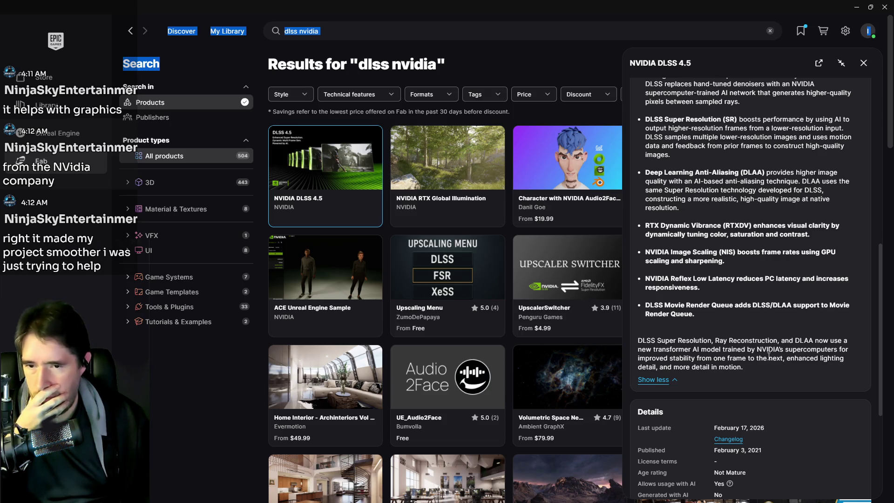
scroll(769, 356, "up", 4)
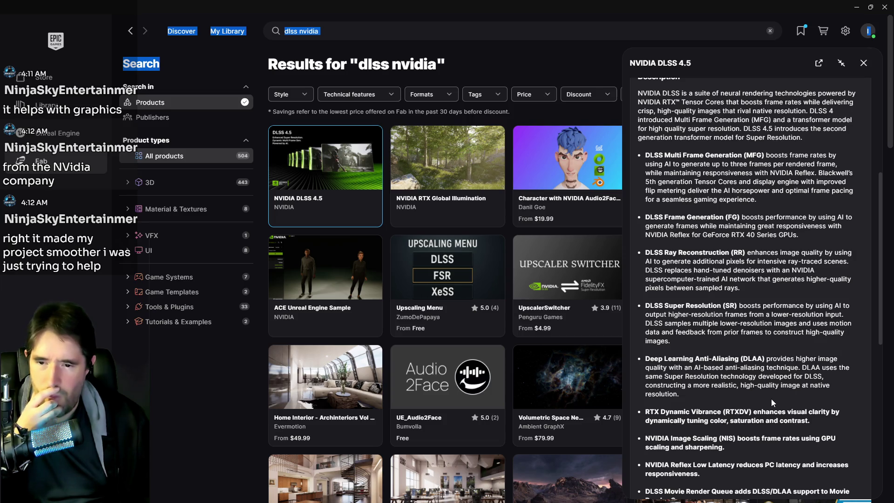
scroll(771, 402, "down", 2)
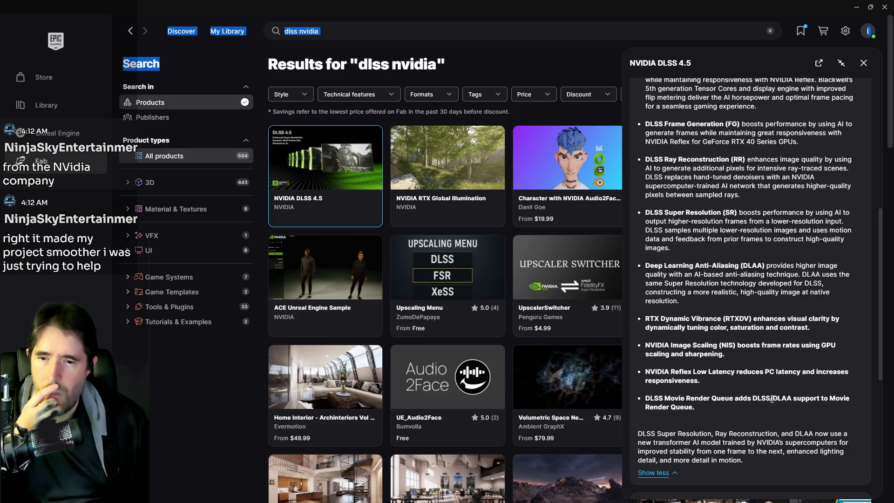
scroll(771, 399, "down", 2)
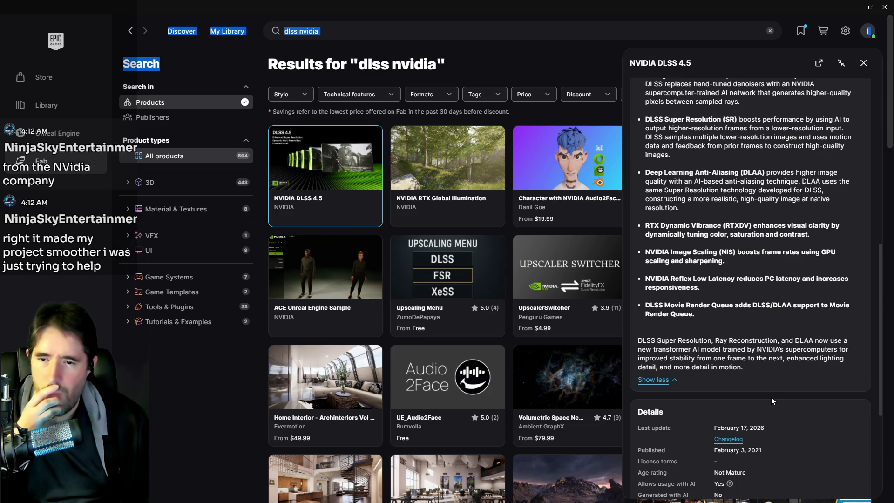
scroll(771, 399, "up", 10)
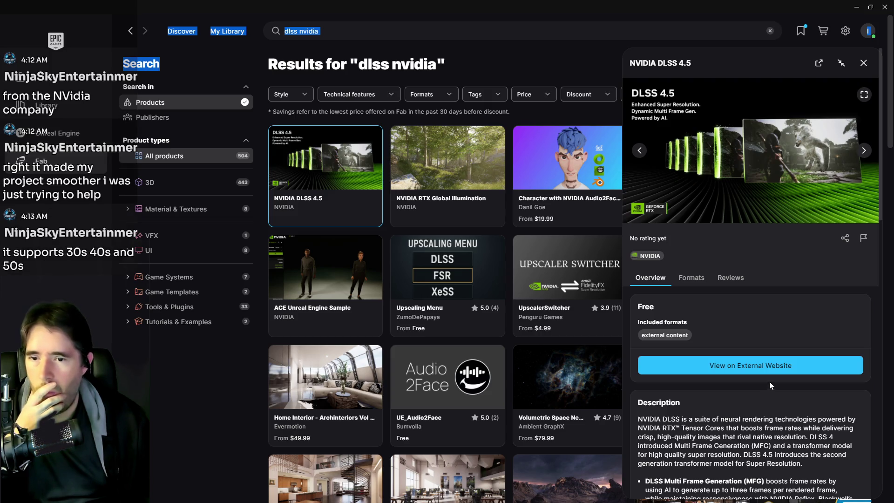
scroll(738, 366, "down", 3)
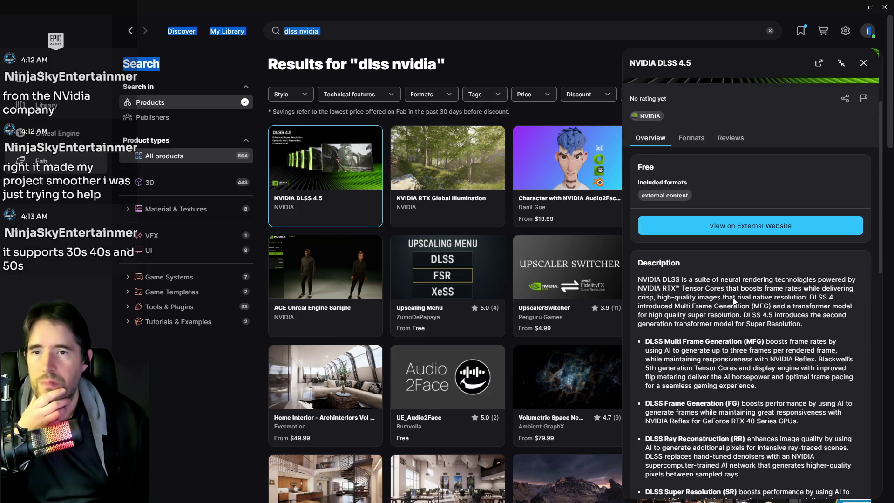
left_click(692, 141)
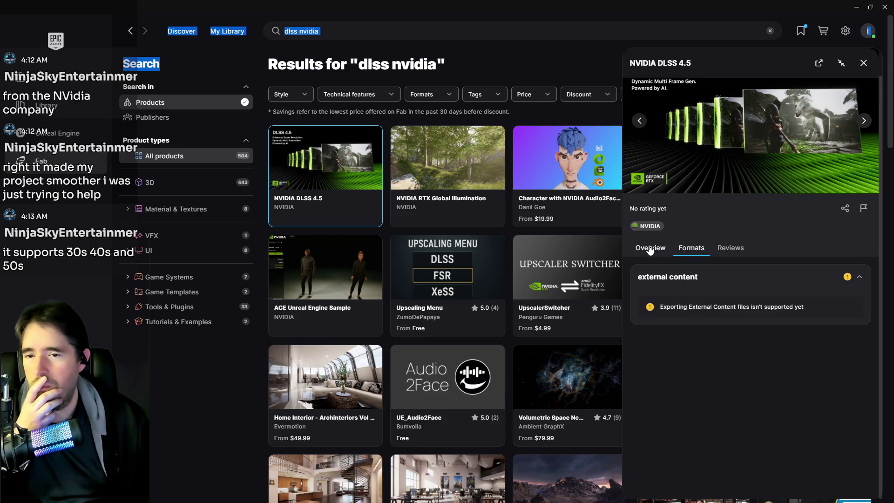
left_click(651, 249)
double_click(620, 9)
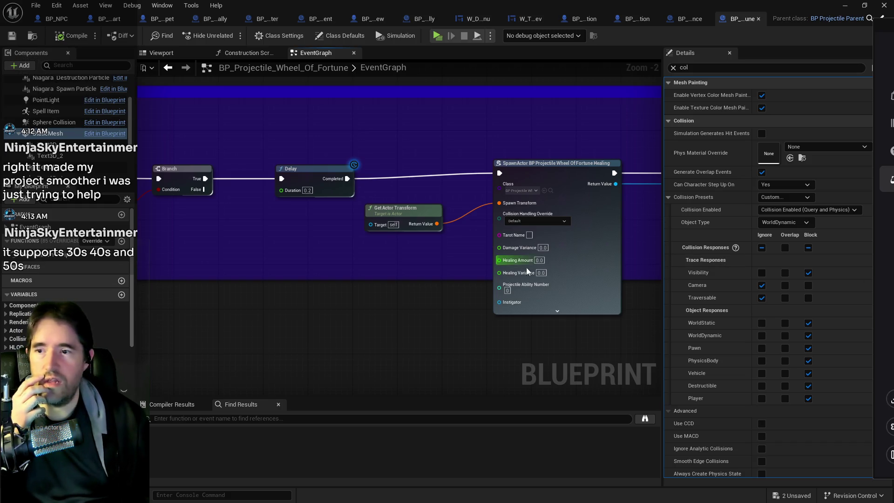
- Shift the nodes in the purple comment right and down to enlarge it, save, and clear the 'col' filter
scroll(440, 235, "down", 2)
left_click_drag(289, 155, 606, 279)
left_click_drag(588, 179, 594, 183)
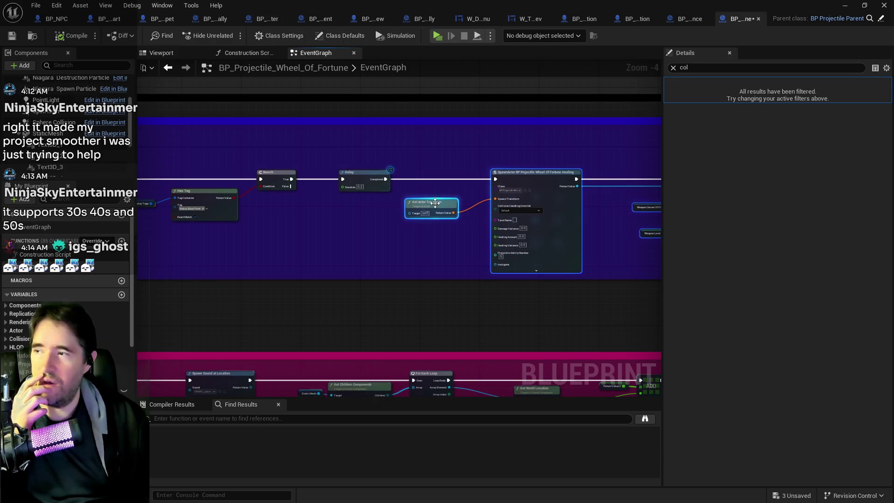
right_click(437, 215)
key("Escape")
key("ctrl+s")
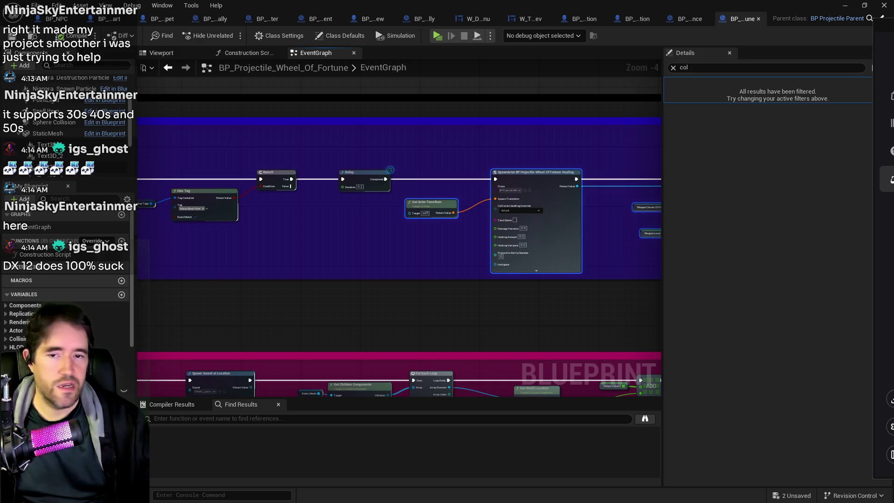
left_click(673, 68)
- Unhook the transform wire and split Spawn Transform and Get Actor Transform's output into location, rotation, scale
scroll(403, 183, "down", 2)
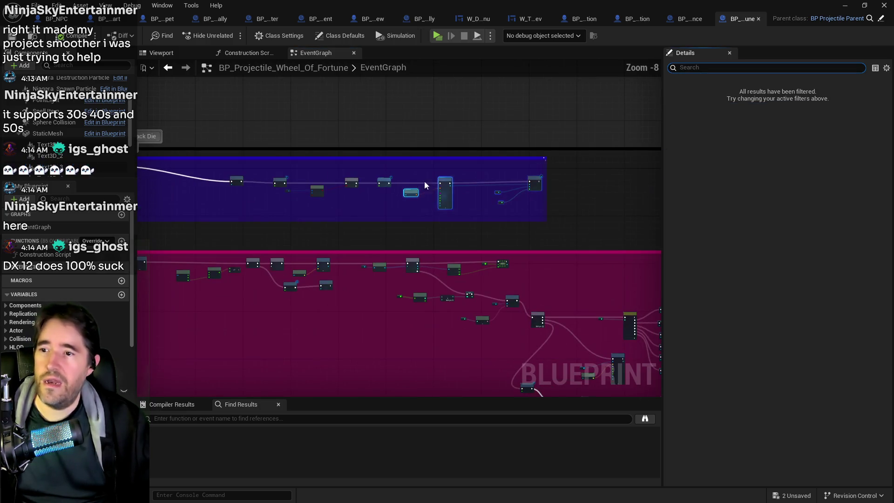
scroll(423, 181, "up", 3)
scroll(370, 205, "up", 1)
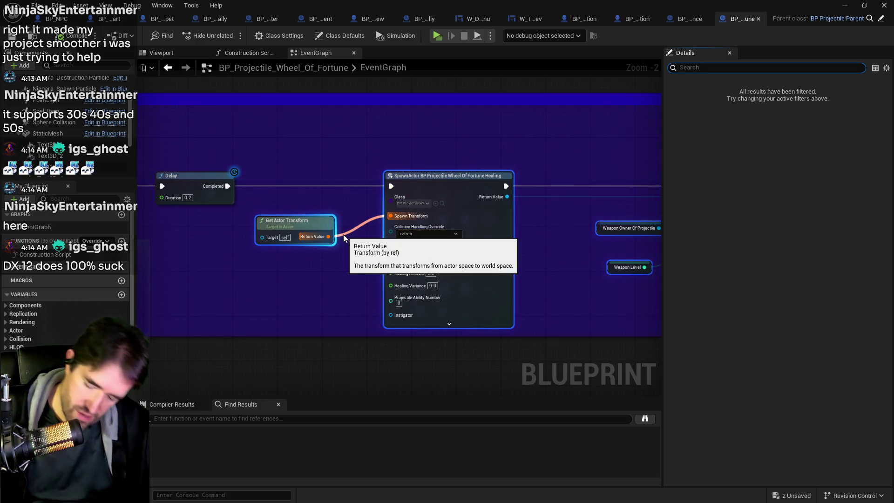
mouse_move(343, 234)
left_mouse_down()
mouse_move(374, 218)
mouse_move(458, 217)
left_mouse_up()
right_click(457, 216)
left_click(479, 255)
right_click(328, 237)
left_click(339, 279)
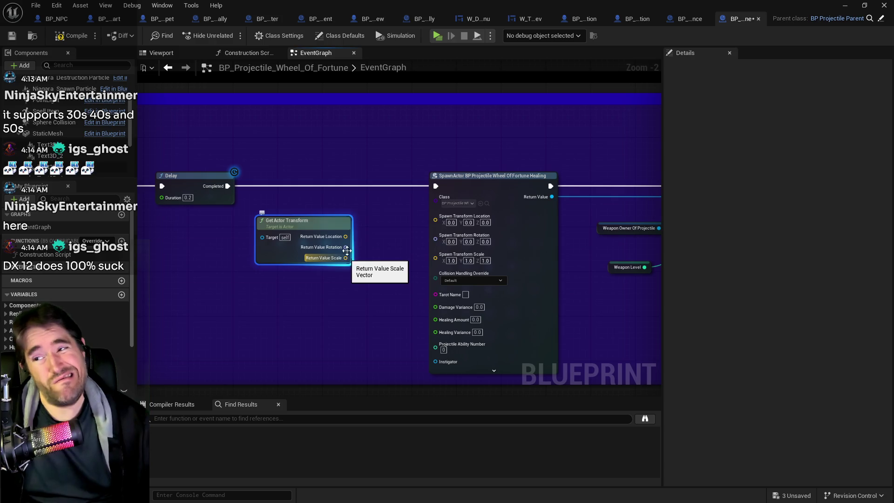
- Add a Vector + node on Return Value Location with a Z offset of 50
left_click_drag(345, 236, 419, 199)
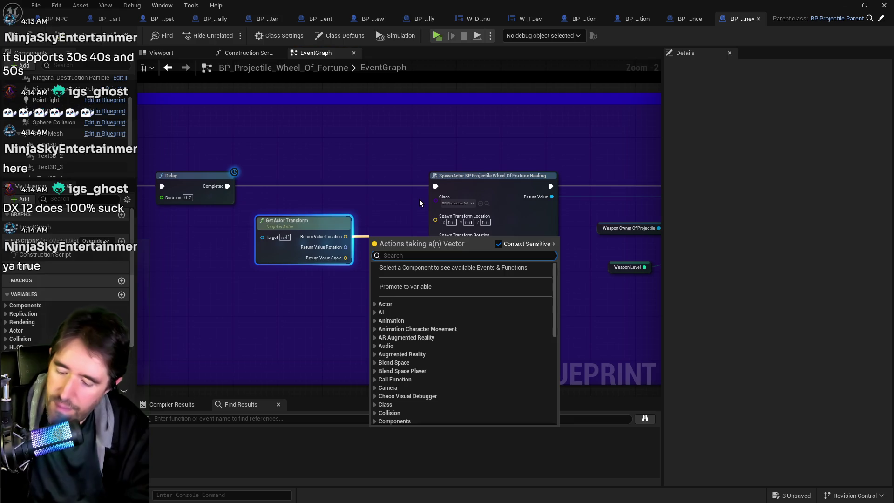
type("add")
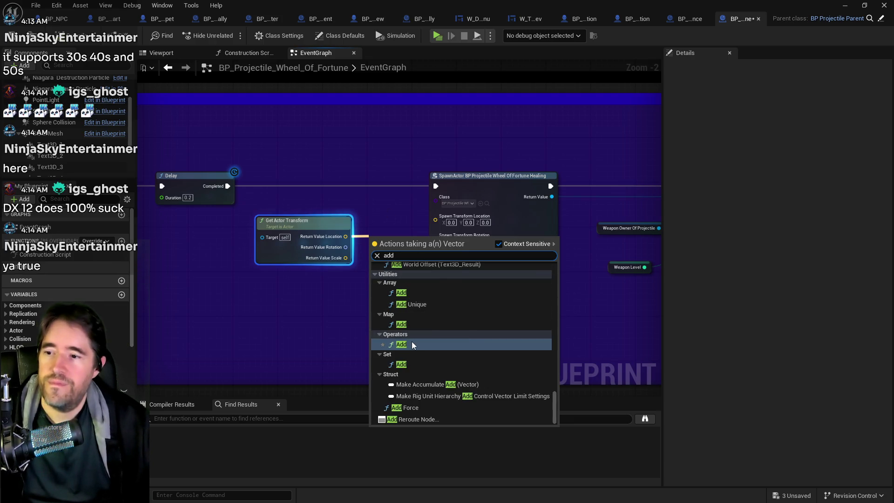
left_click(412, 343)
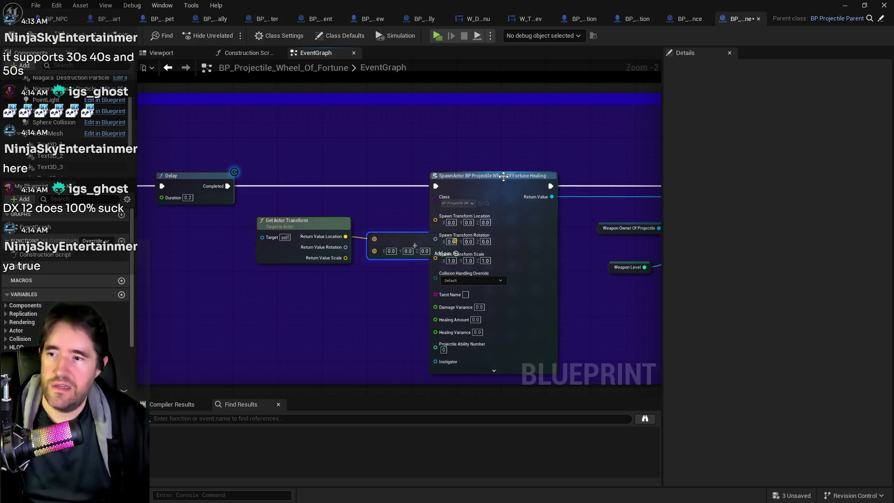
left_click_drag(503, 176, 537, 176)
left_click_drag(395, 247, 395, 232)
left_click_drag(285, 215, 378, 246)
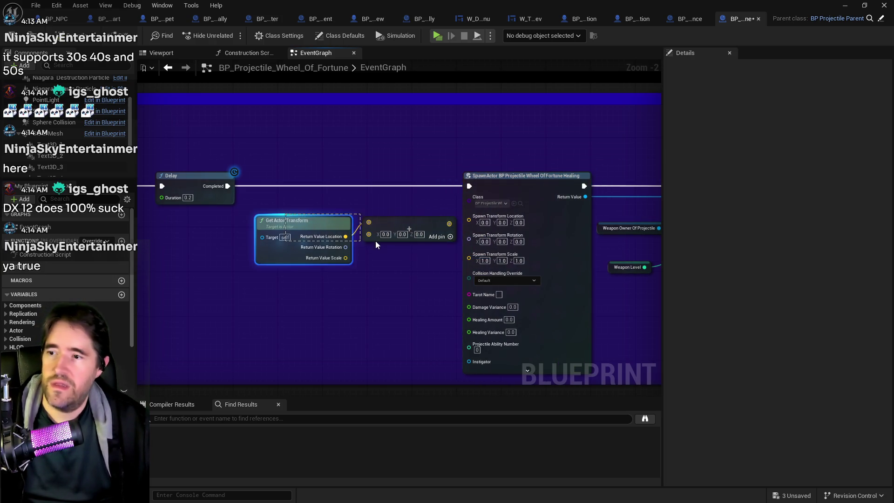
mouse_move(451, 224)
left_mouse_down()
mouse_move(395, 224)
mouse_move(473, 220)
left_mouse_up()
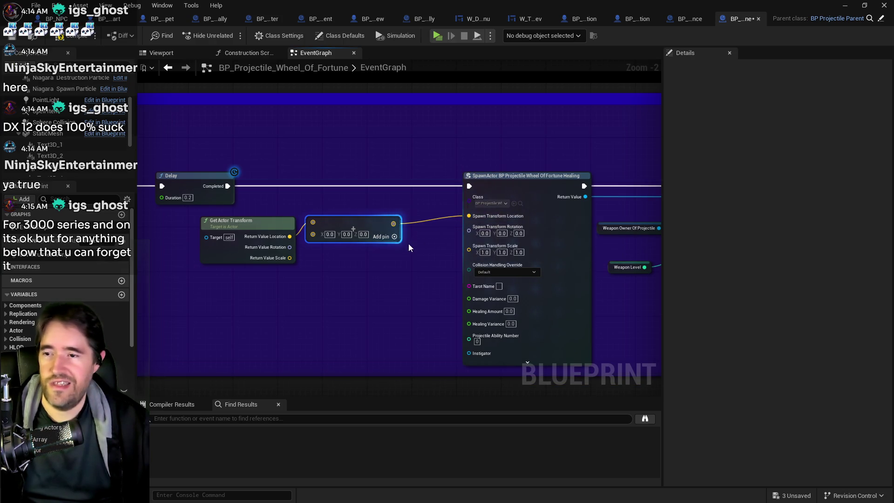
left_click(364, 234)
type("5")
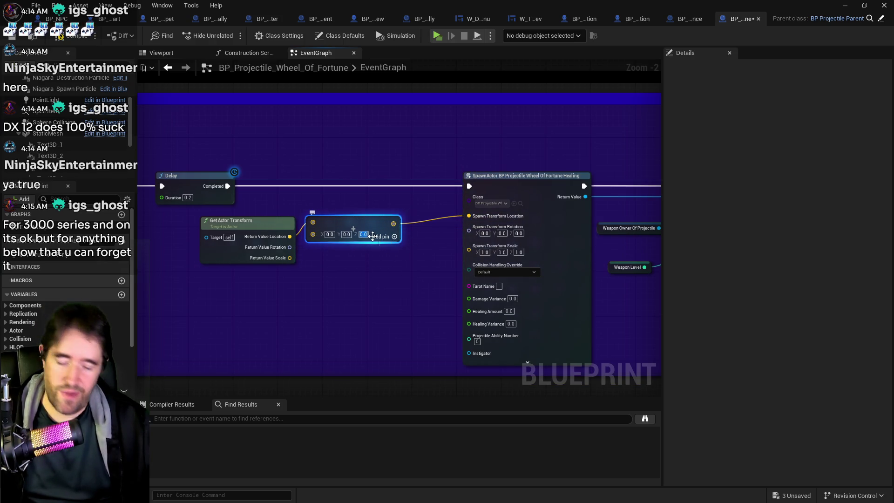
type("0")
key("Return")
- Tidy the Delay, transform and addition nodes and wire the transform's Rotation into SpawnActor
mouse_move(205, 218)
left_mouse_down()
mouse_move(315, 220)
mouse_move(276, 194)
left_mouse_up()
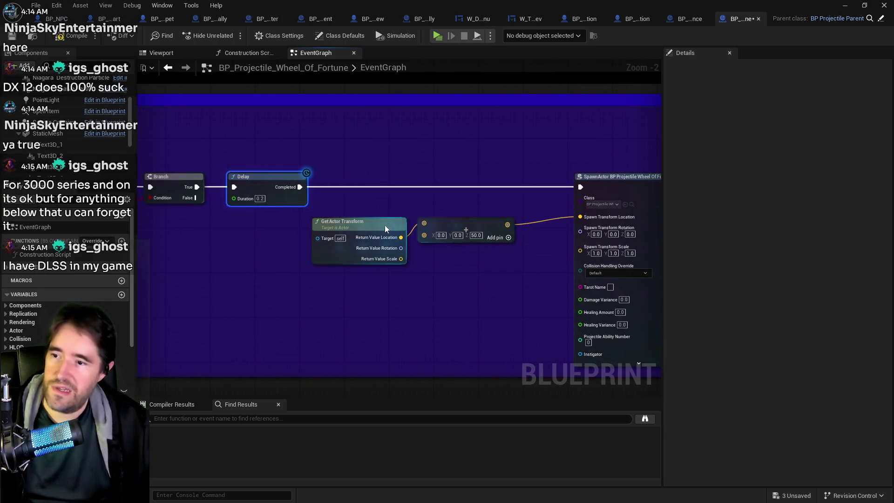
left_click_drag(363, 232, 364, 221)
left_click_drag(443, 218, 454, 201)
left_click_drag(401, 237, 578, 233)
left_click_drag(400, 247, 580, 238)
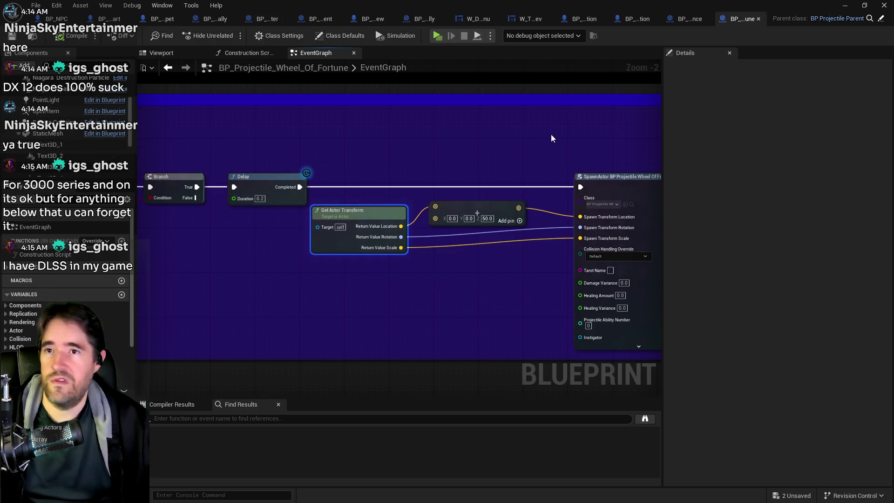
double_click(531, 18)
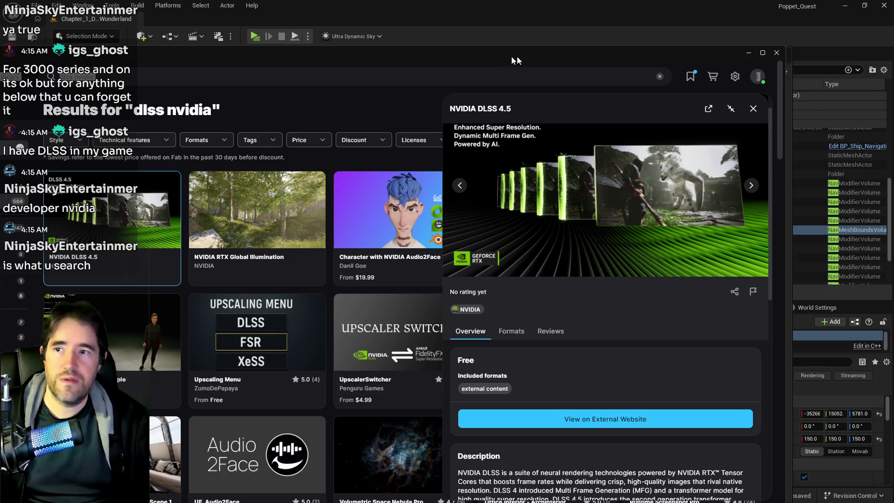
- Close the NVIDIA DLSS 4.5 Fab page to reveal the Tarot_10_Wheel_Of_Fortune assets
left_click(776, 52)
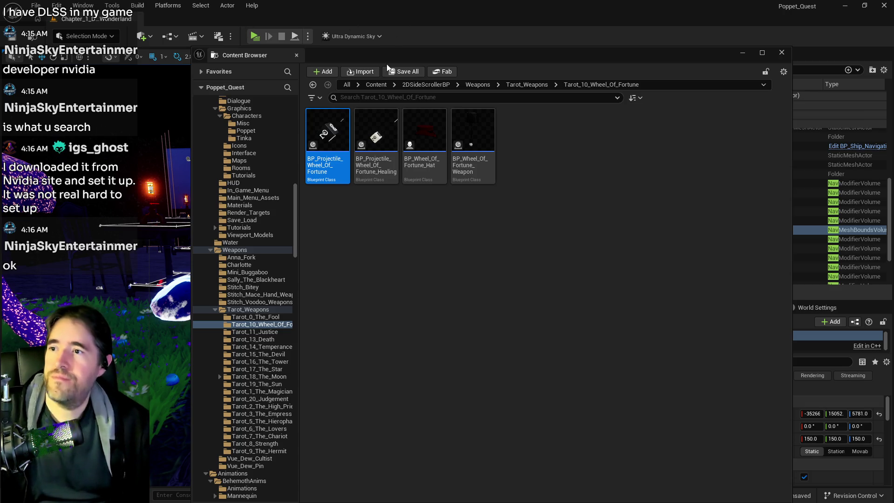
- Inspect the spawn node in BP_Projectile_Wheel_Of_Fortune's EventGraph, then bring the level editor back in front
key("Return")
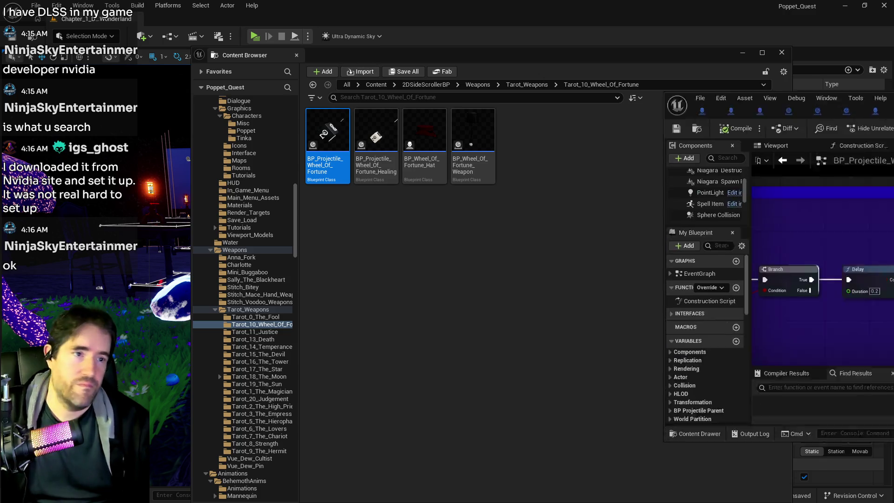
double_click(585, 135)
left_click_drag(396, 283, 273, 283)
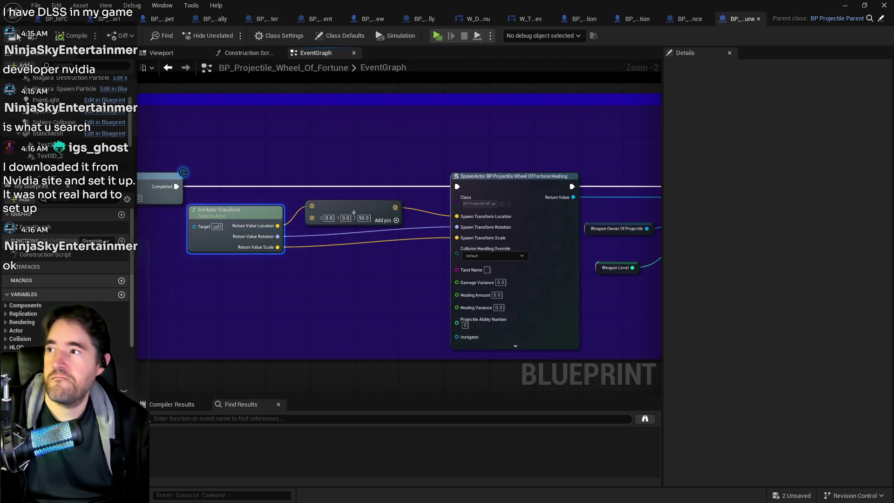
key("alt+Tab")
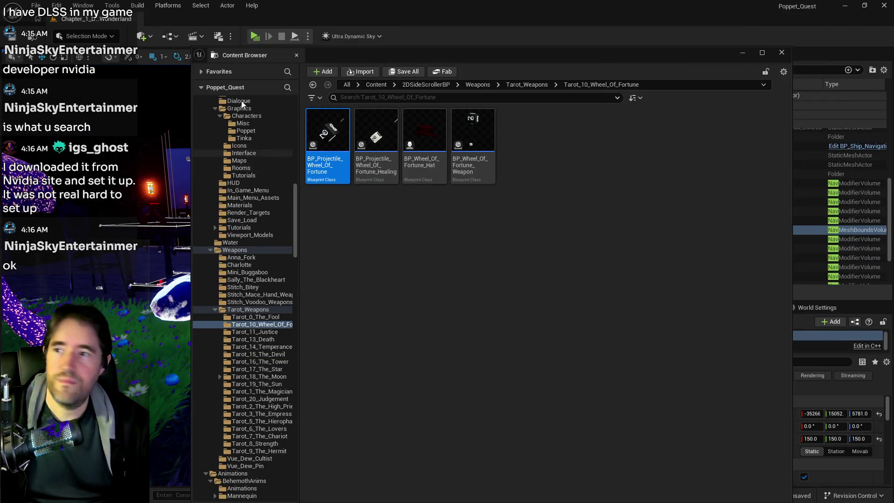
left_click(192, 68)
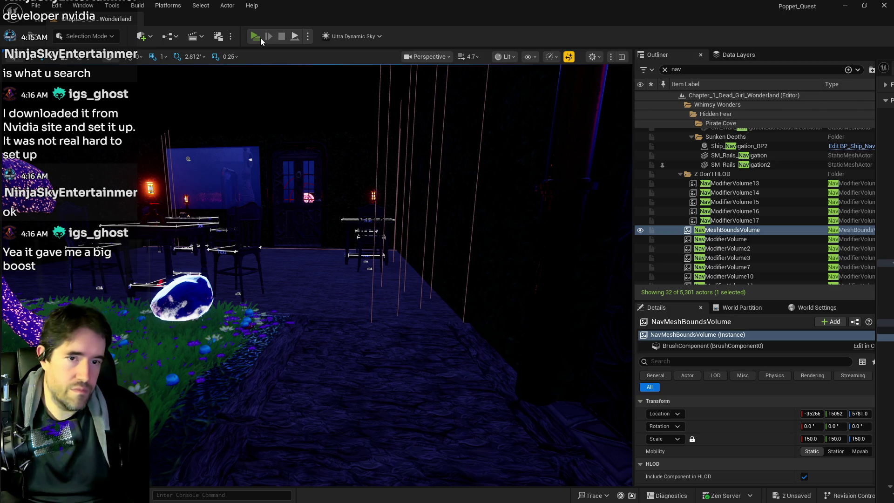
- Launch the playtest, run forward swapping Light and Darkness, then pause, check the editor, and resume
left_click(260, 38)
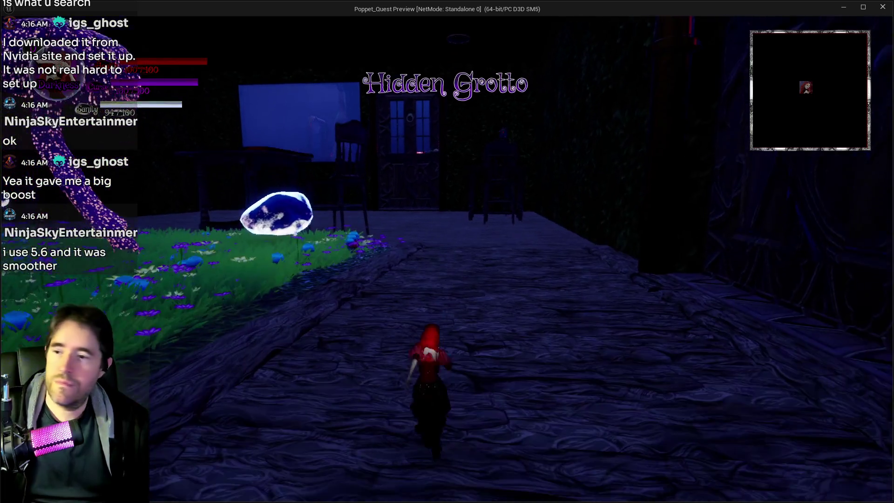
key("w")
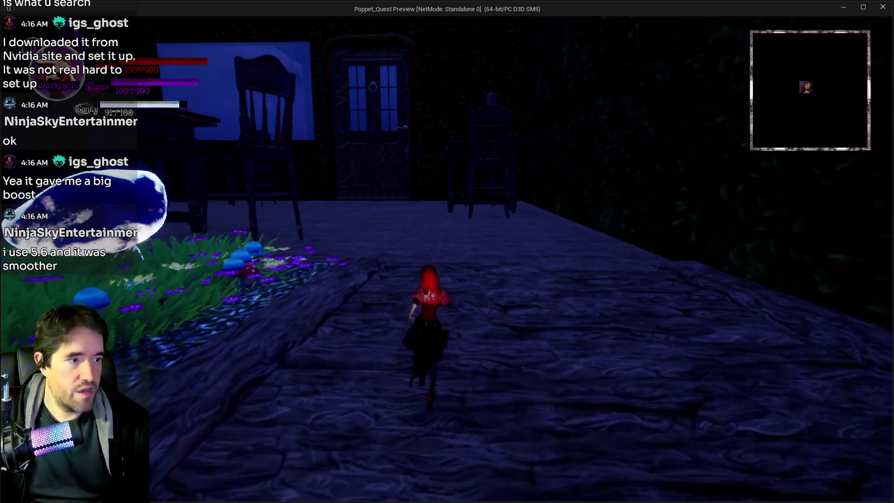
key("f")
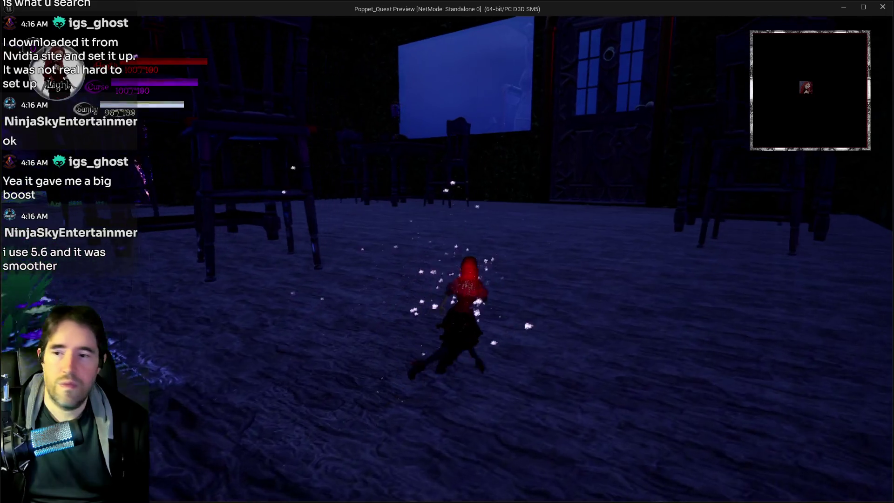
key("f")
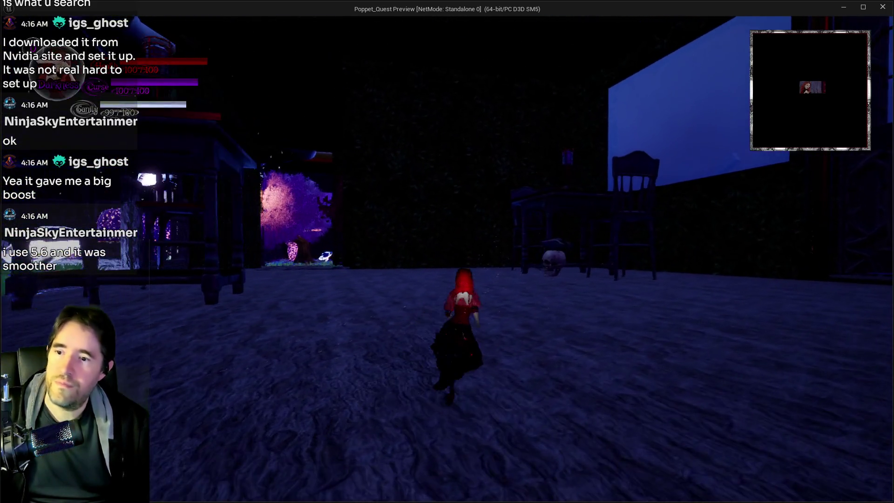
key("Escape")
key("alt+Tab")
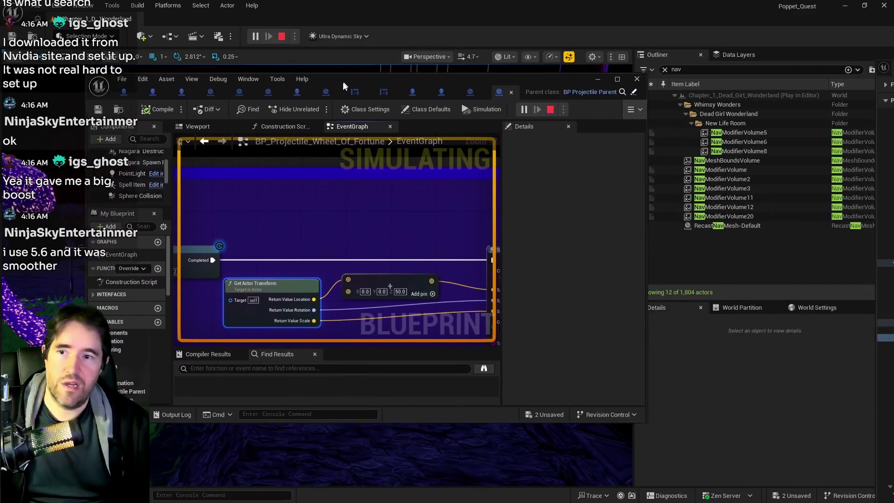
key("alt+Tab")
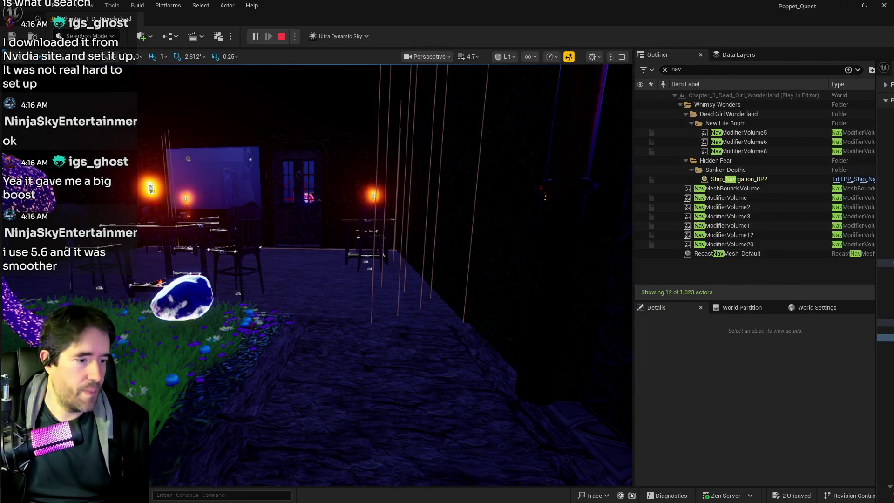
key("alt+Tab")
left_click(534, 175)
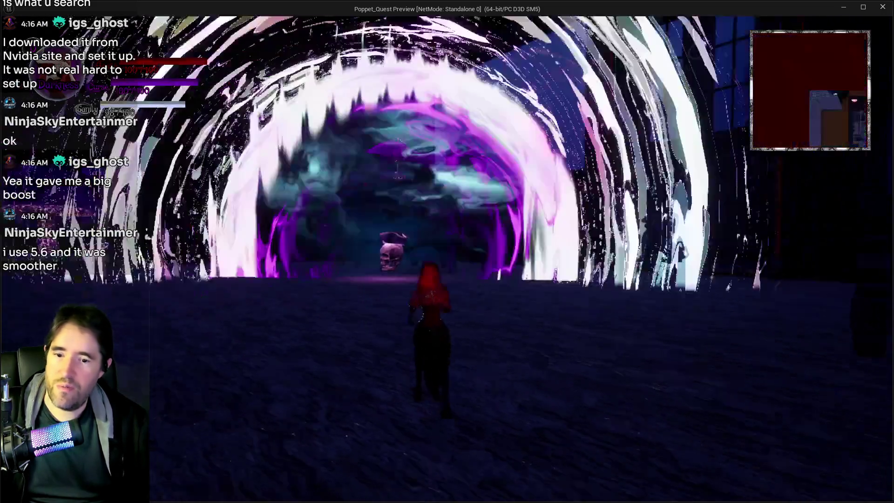
- Glance at the card collection, then cross the yard attacking the enemy by the table
key("Tab")
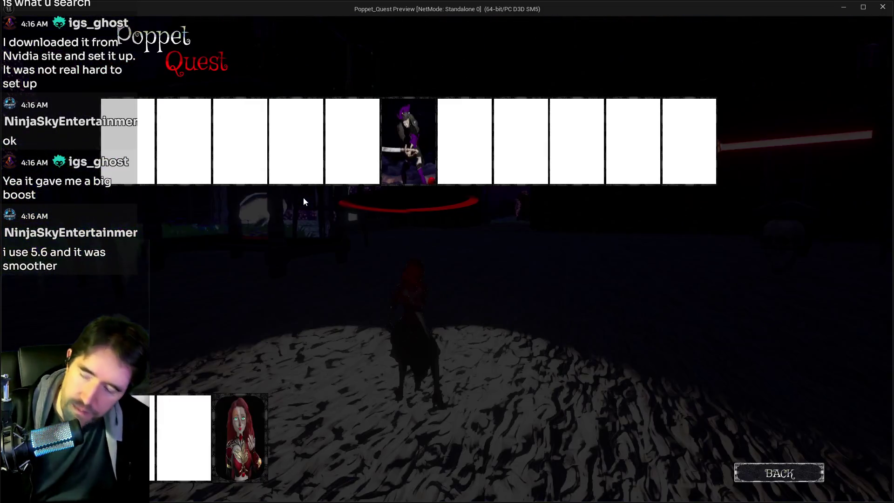
key("Tab")
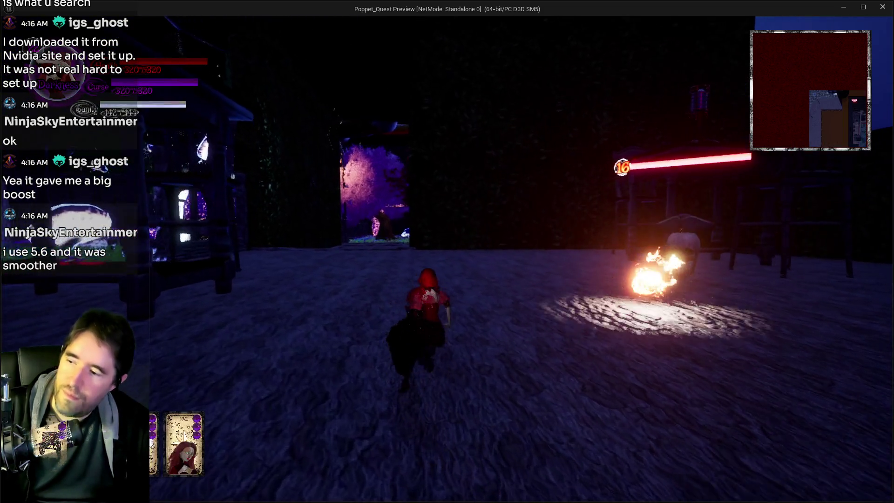
key("w")
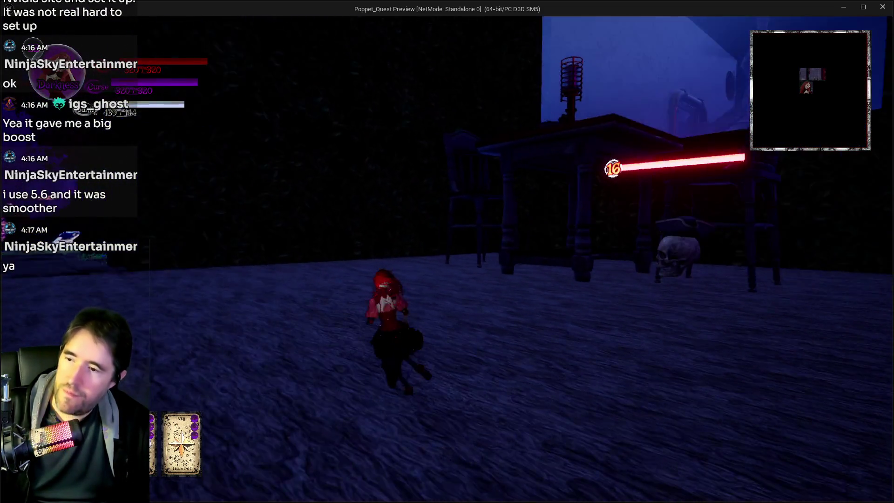
key("w")
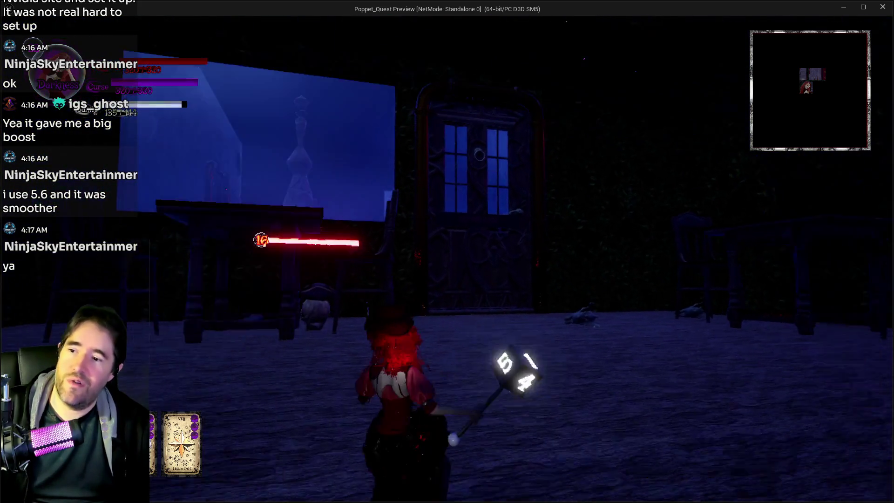
key("w")
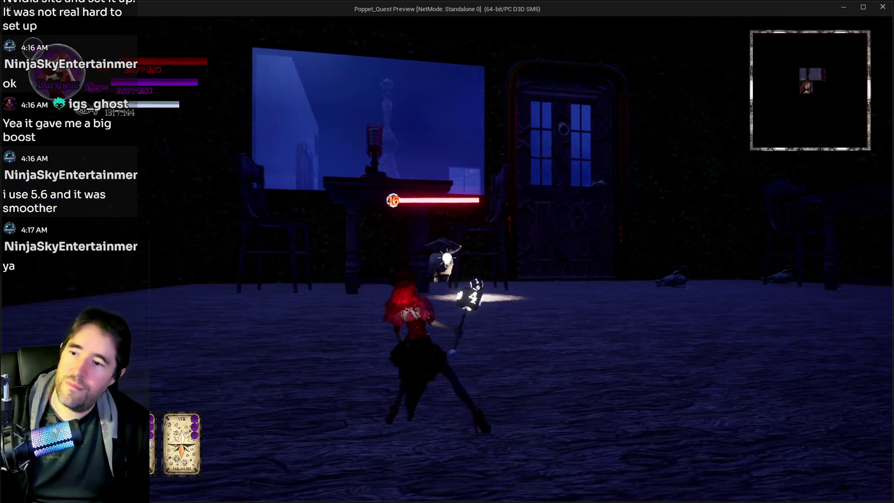
key("w")
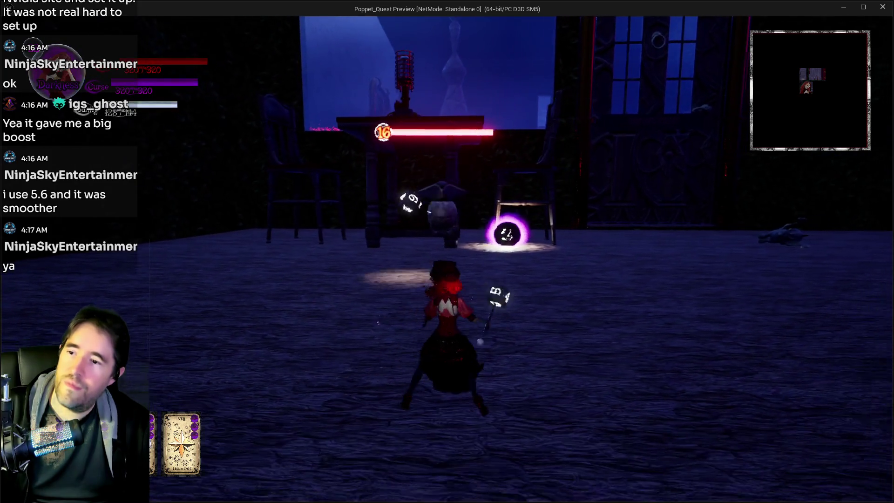
key("w")
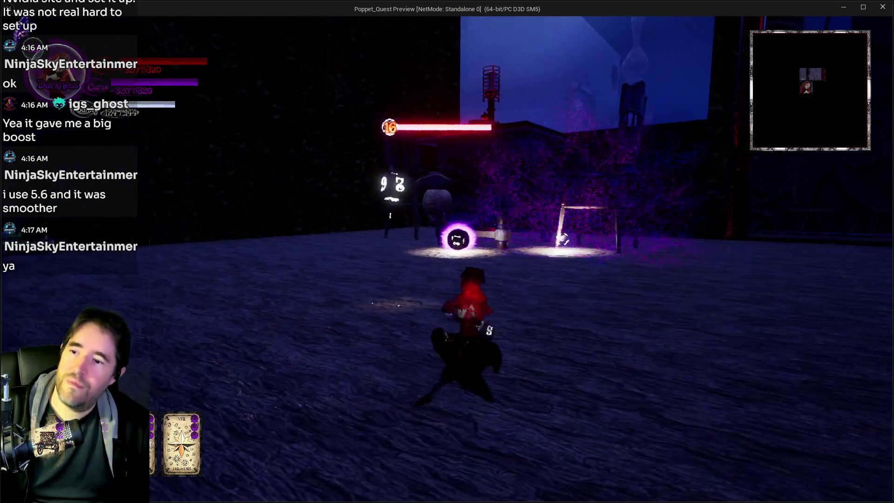
key("w")
key("w")
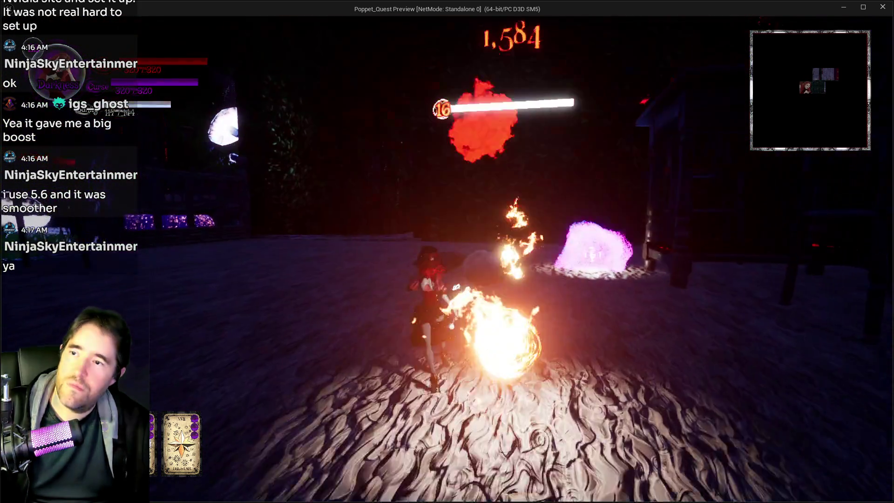
key("w")
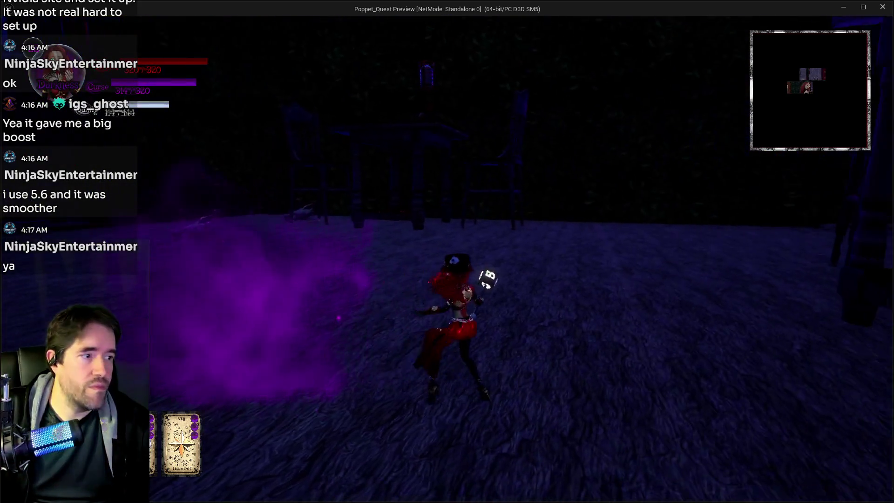
- Run through the dark garden and purple portal, fighting the turret and dice spider enemies
key("w")
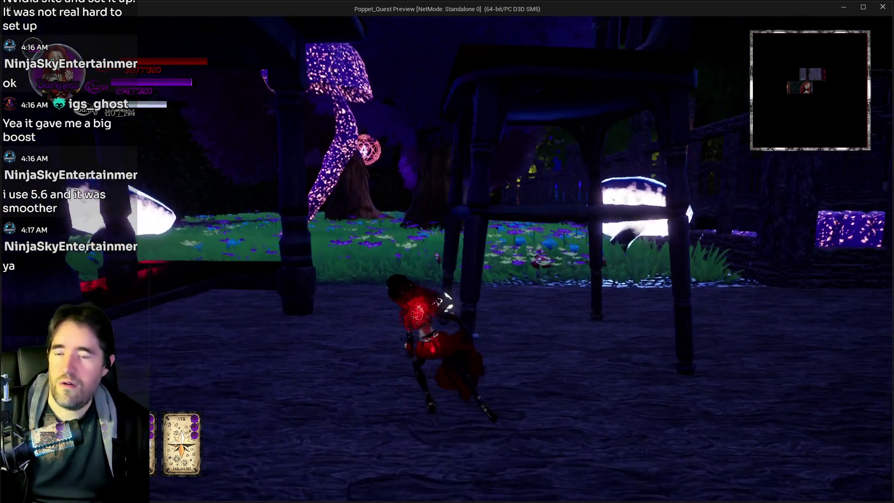
key("w")
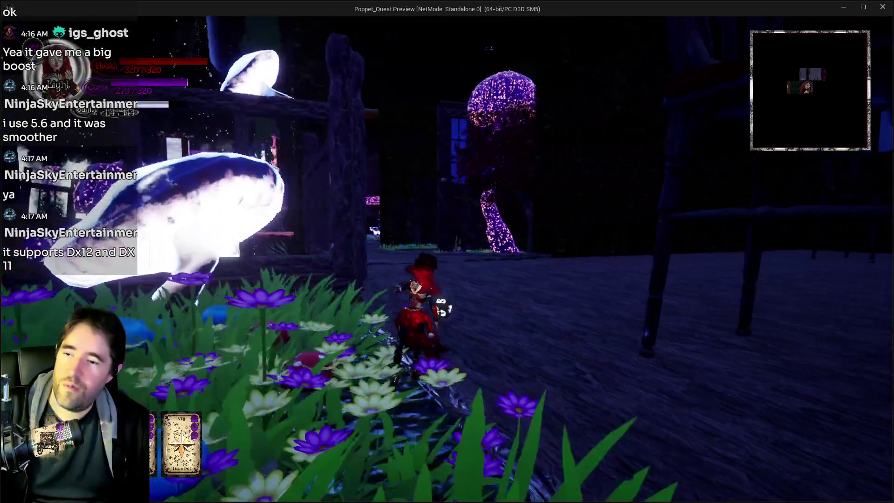
key("w")
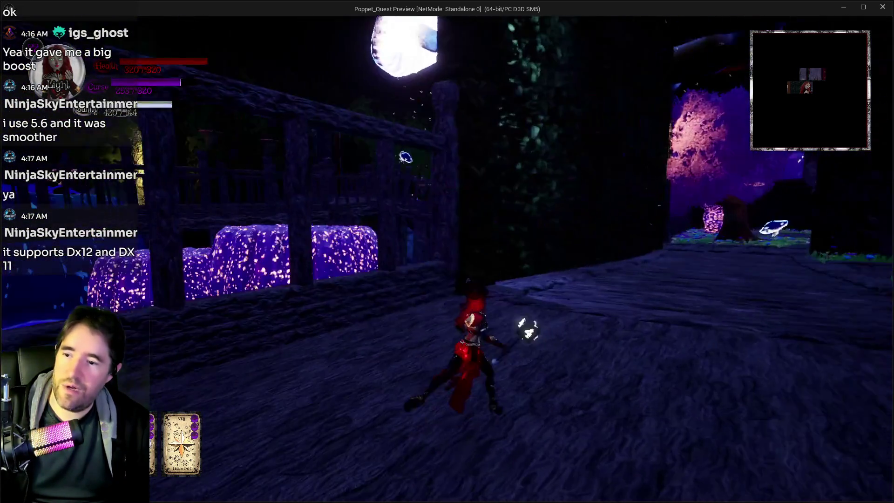
key("w")
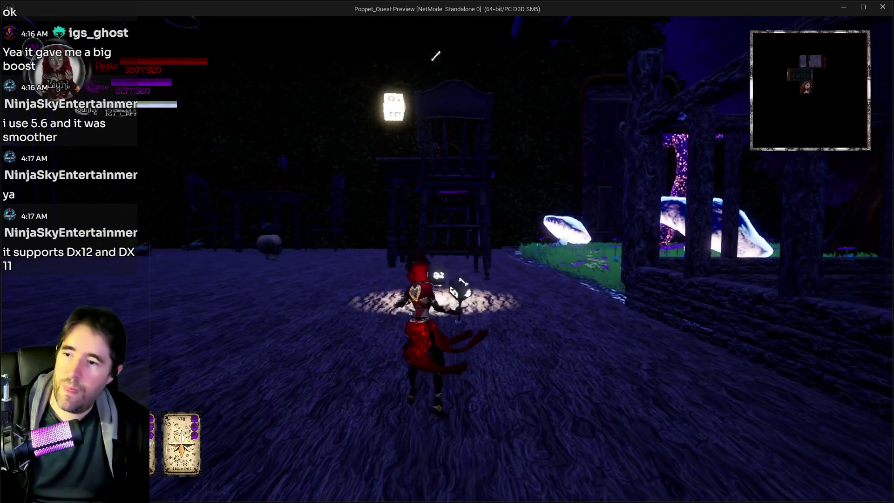
key("w")
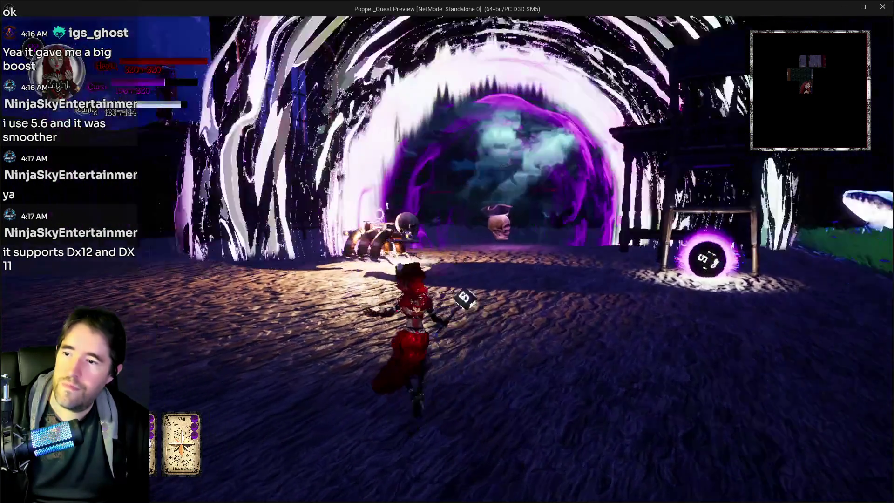
key("w")
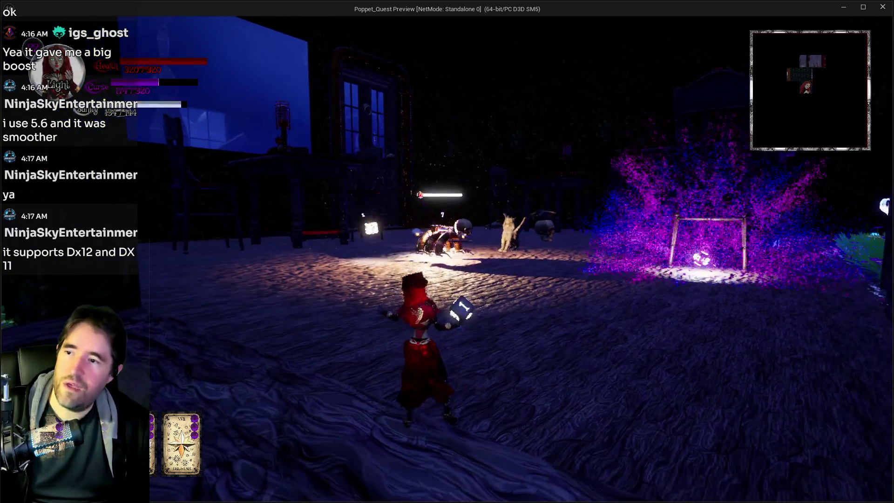
key("w")
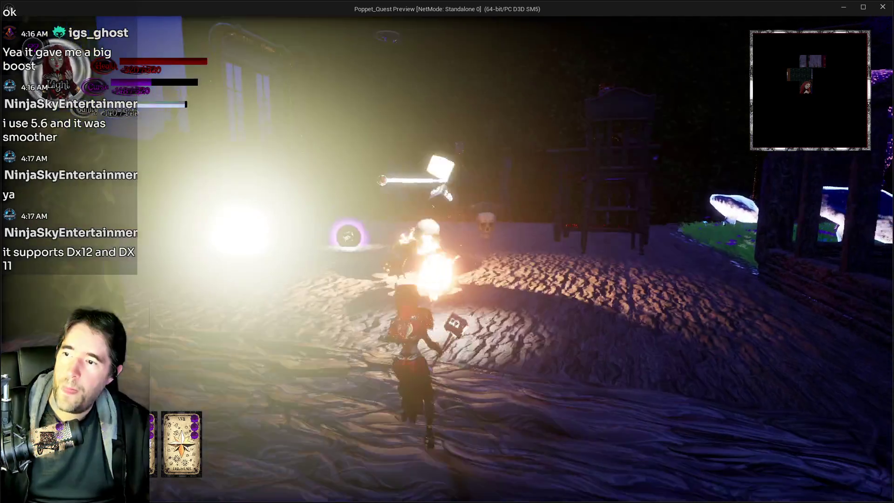
key("w")
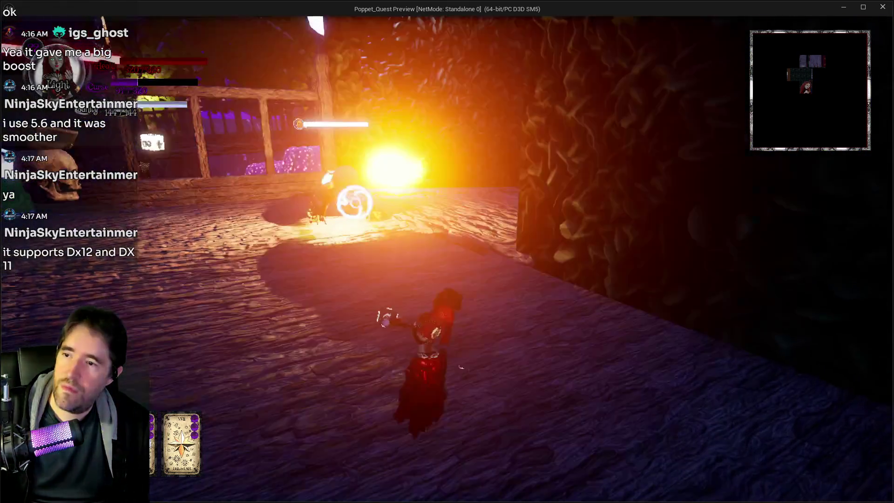
key("w")
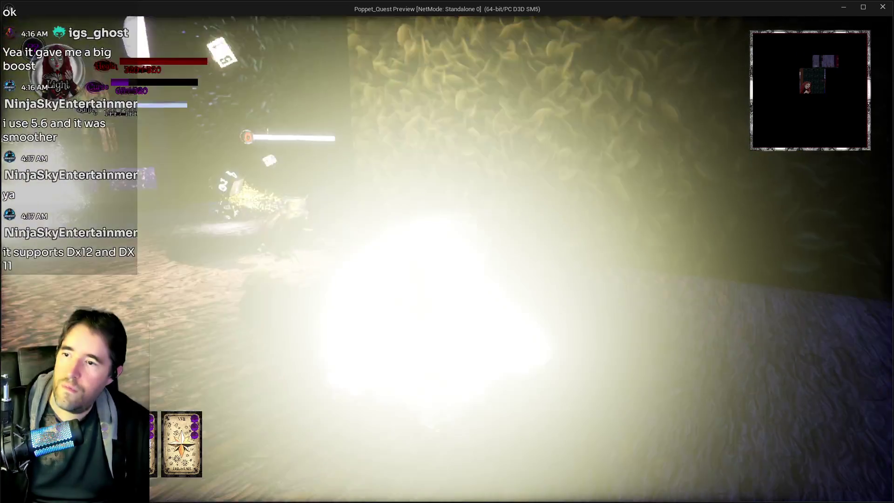
key("w")
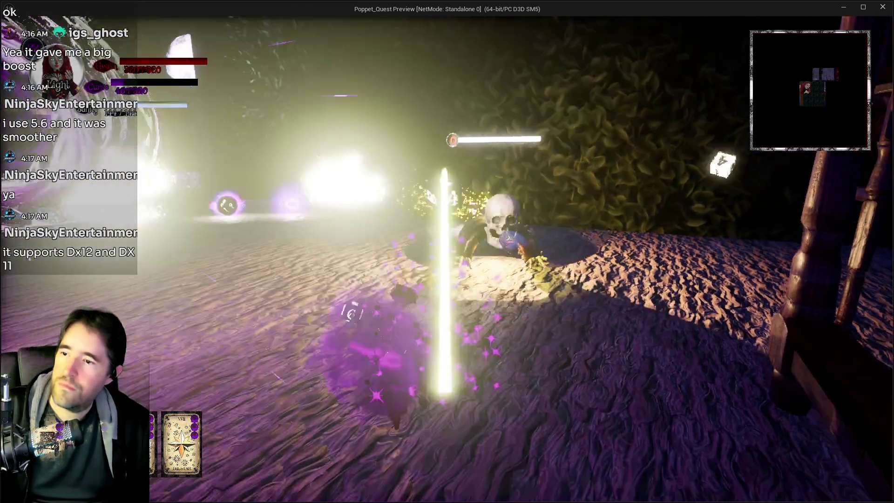
- Run through the mushroom meadow and along the wooden path, through the magenta portal
key("w")
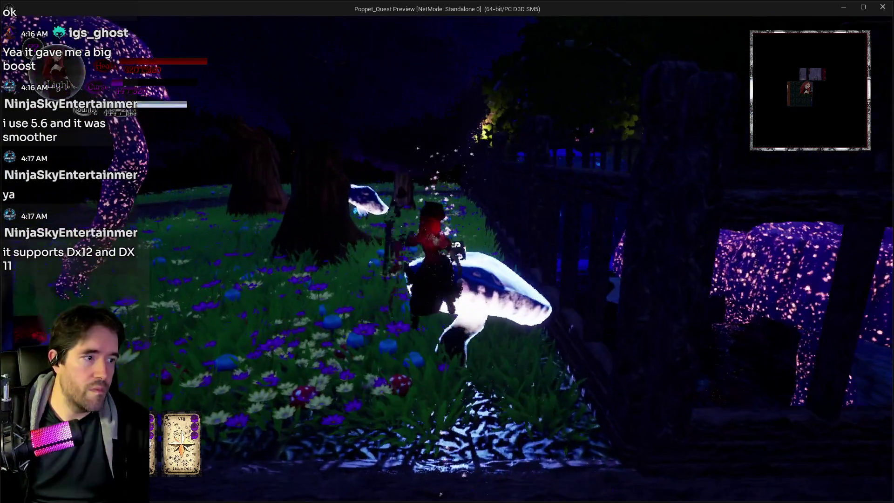
key("w")
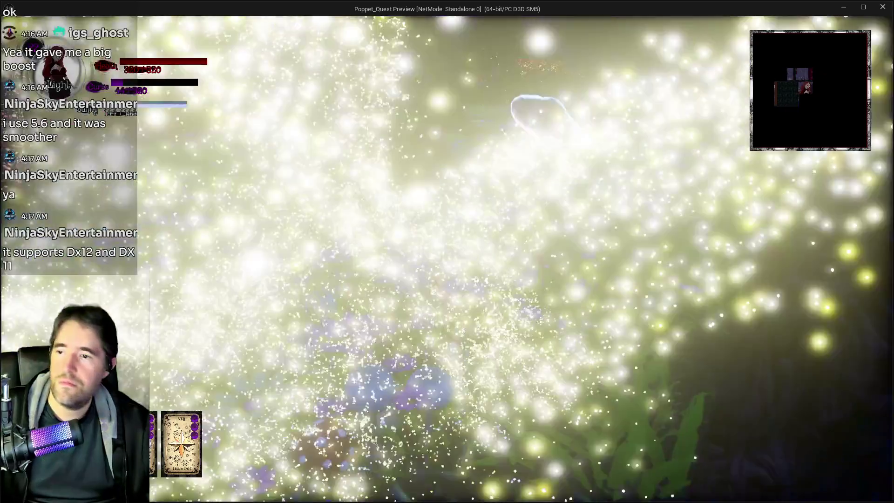
key("w")
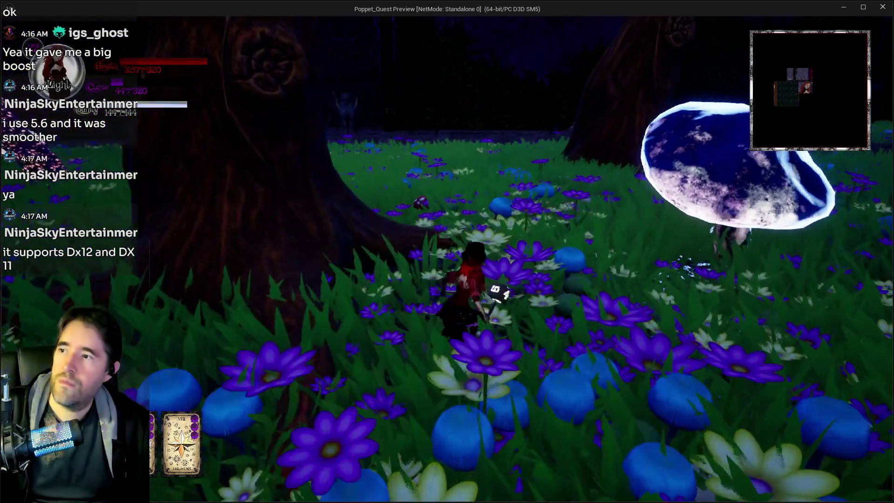
key("w")
key("w")
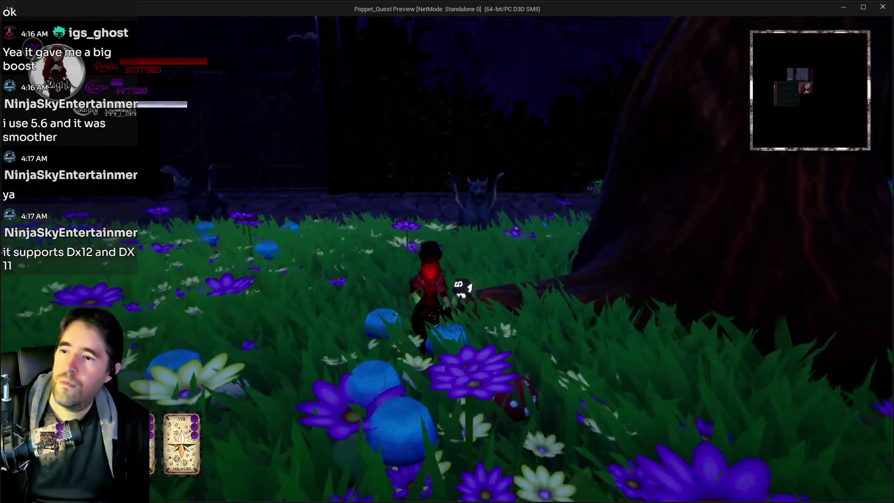
key("w")
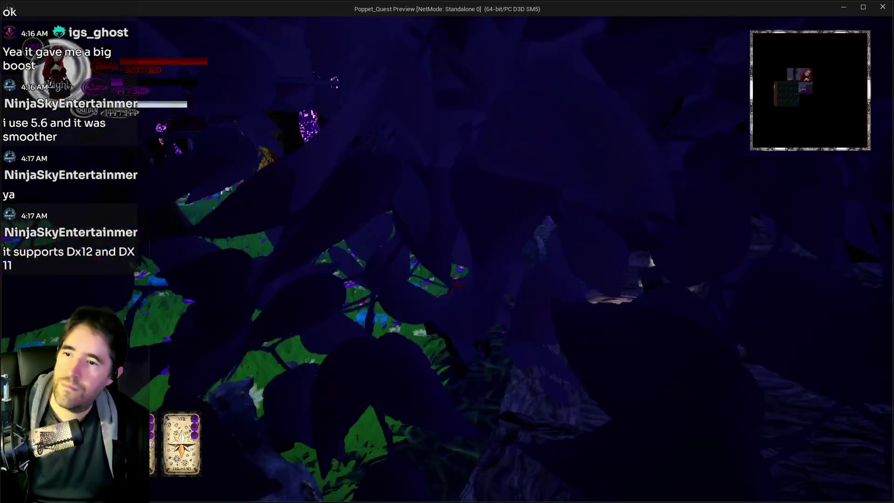
key("w")
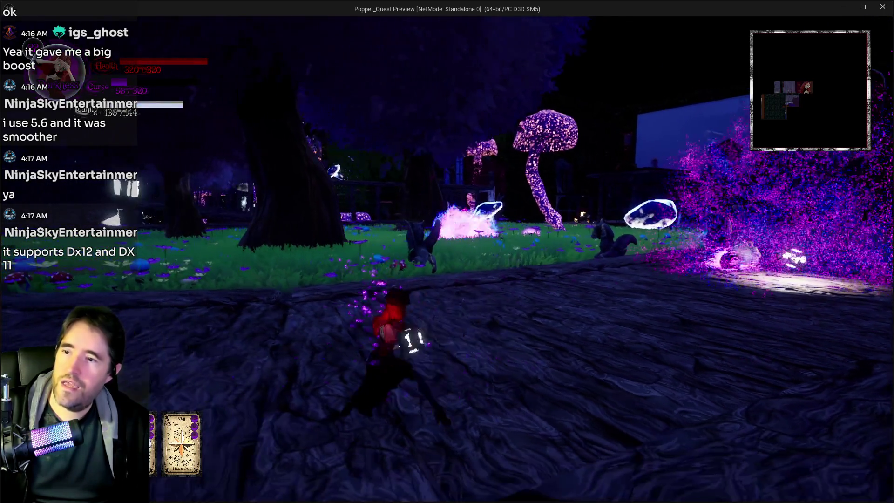
key("w")
key("w")
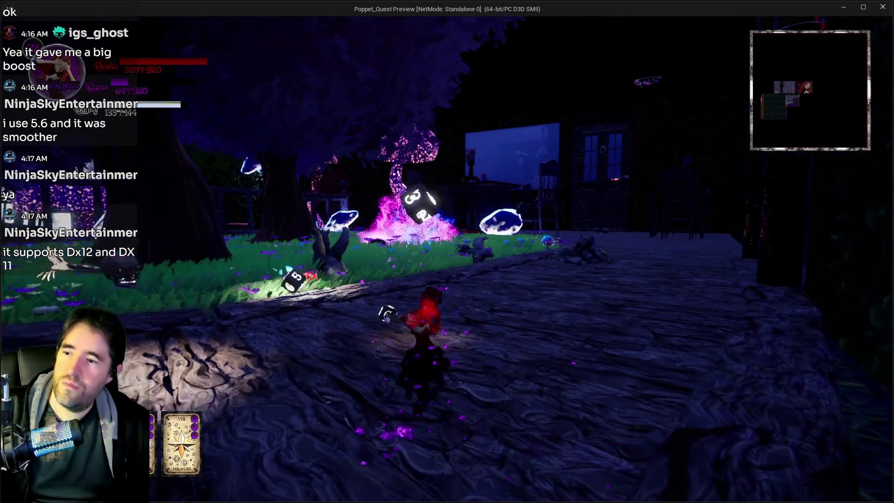
key("w")
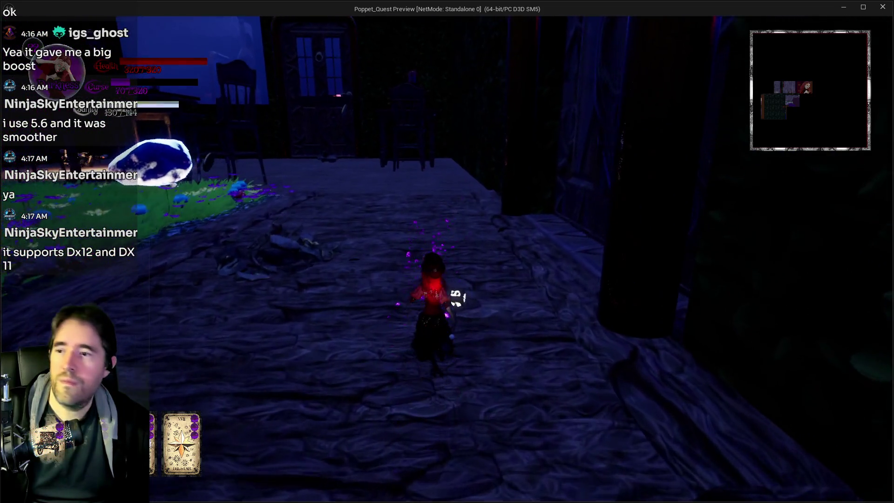
key("w")
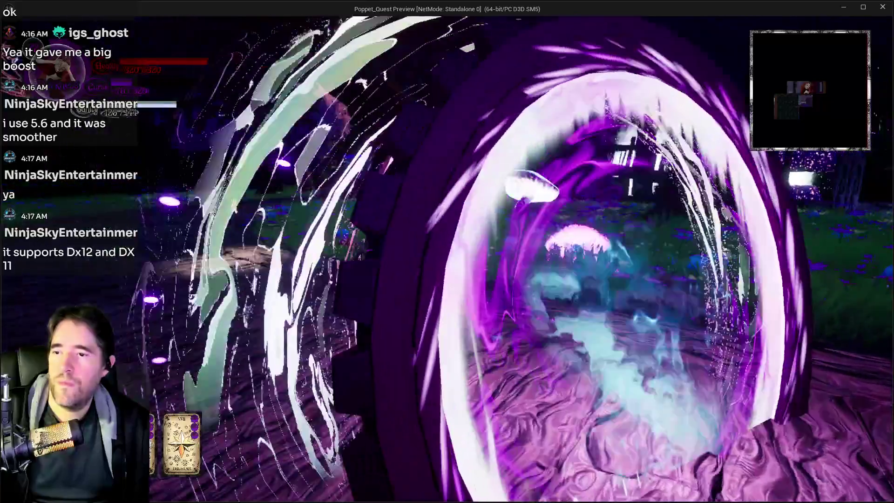
key("w")
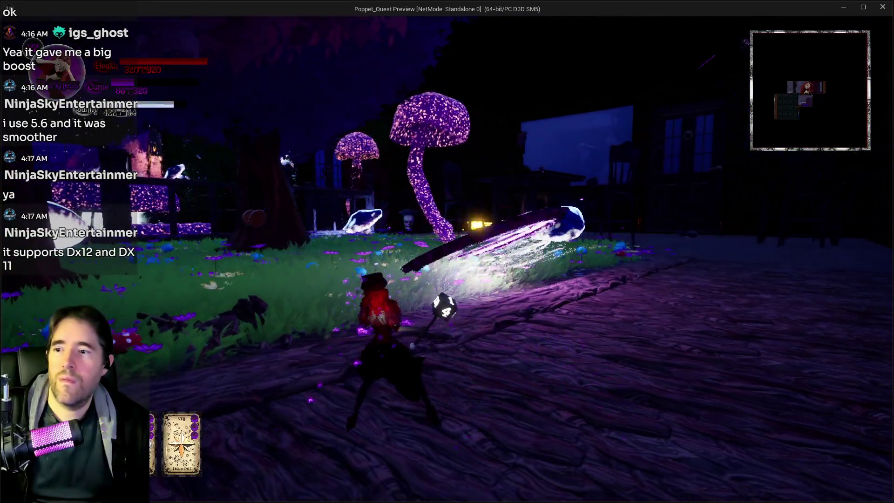
key("w")
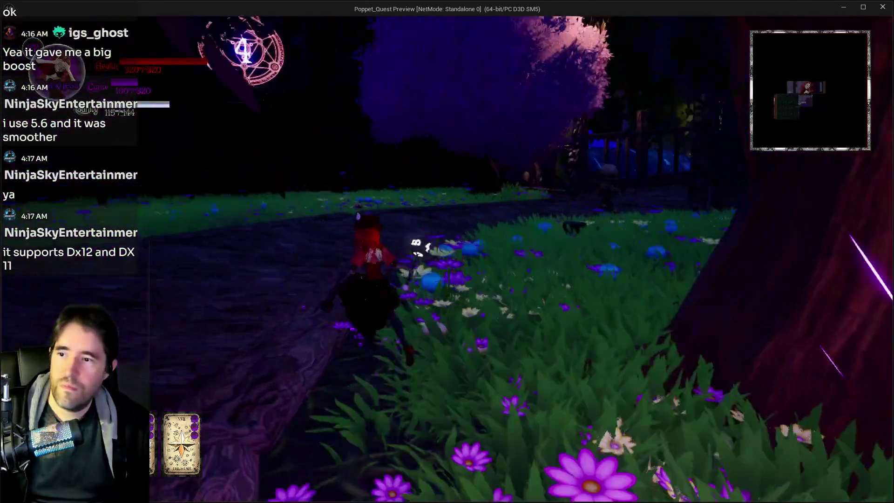
- Pause to check the editor, resume, and run along the stone path to the glowing arch
key("Escape")
key("alt+Tab")
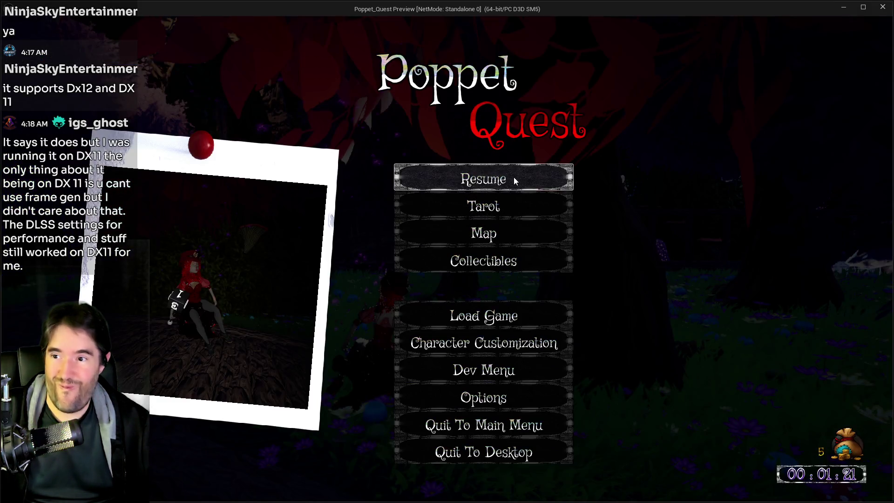
left_click(513, 177)
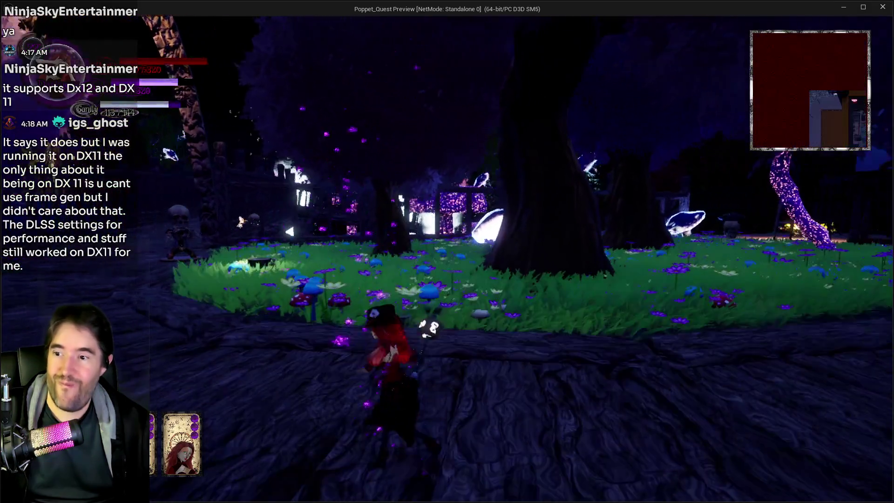
key("w")
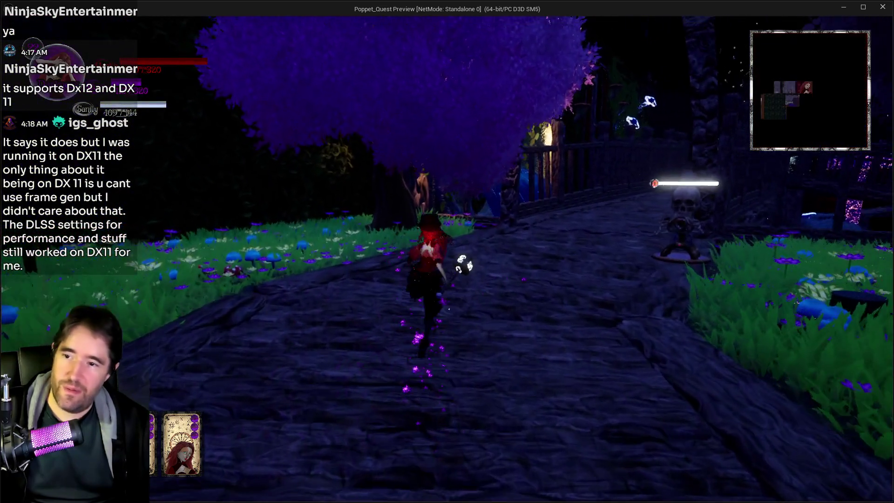
key("w")
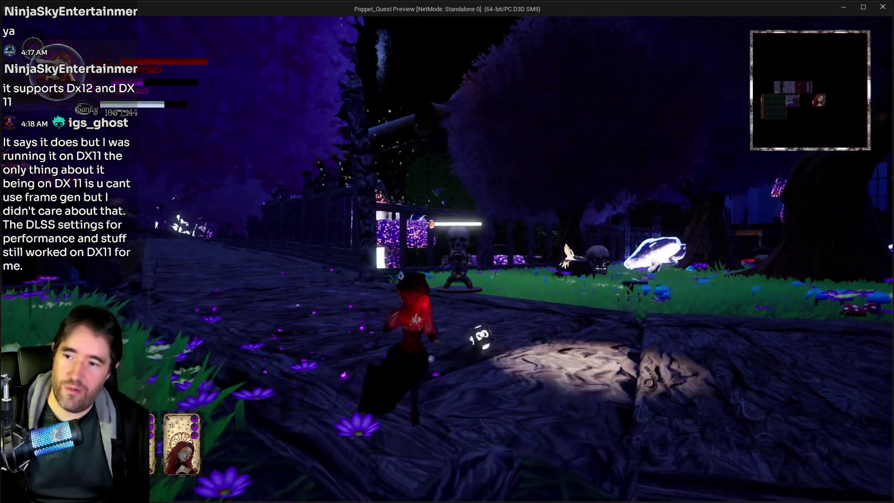
key("w")
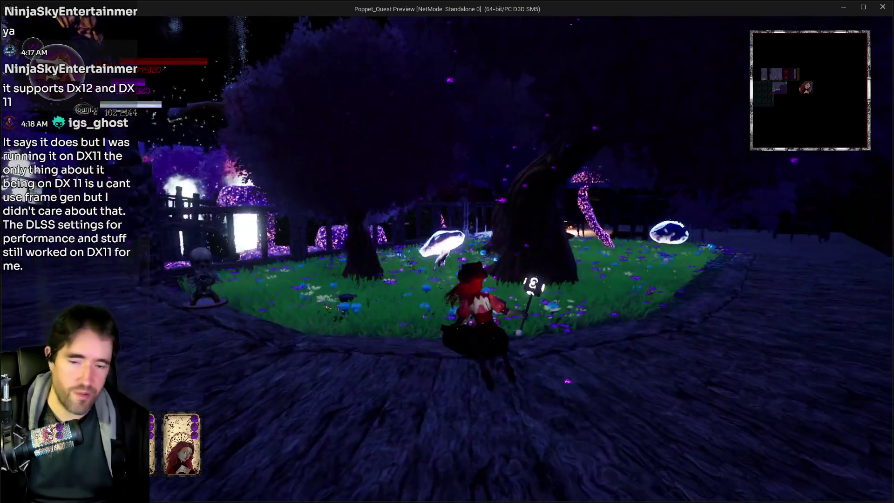
key("w")
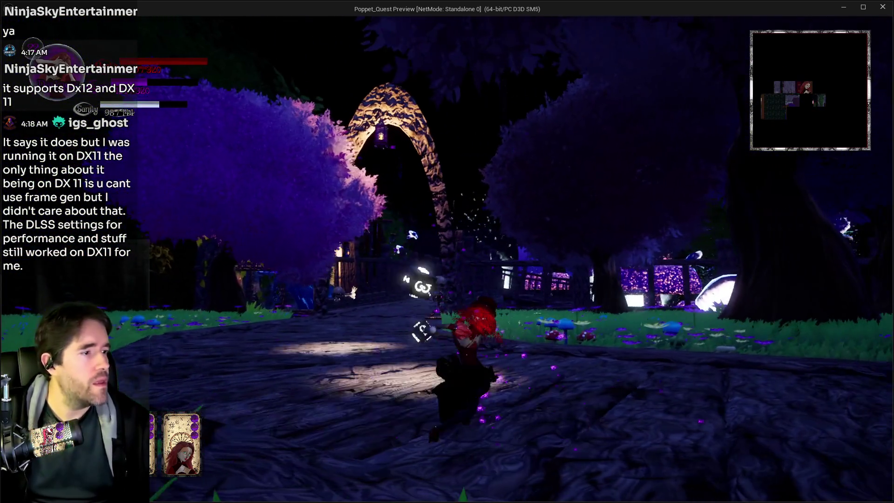
key("Escape")
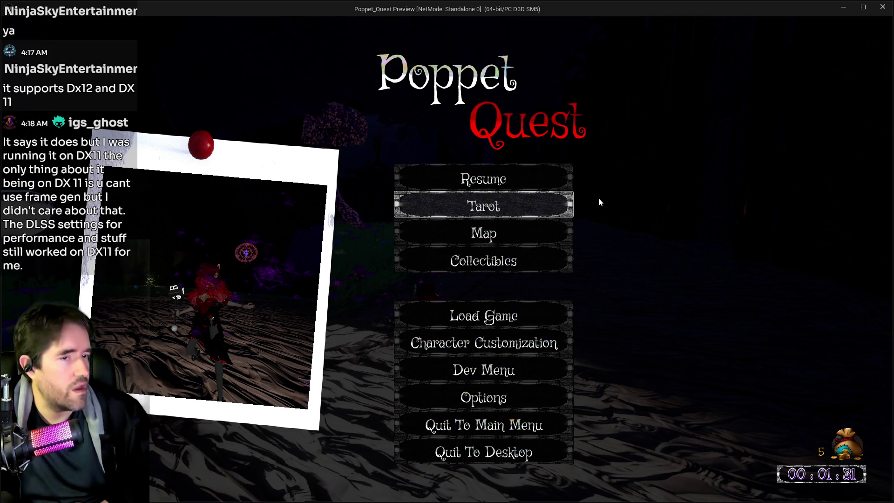
key("Up")
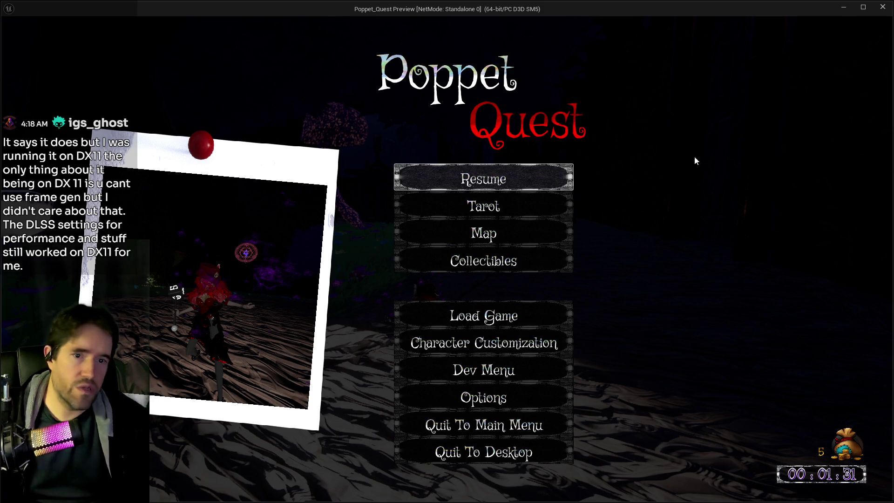
left_click(435, 178)
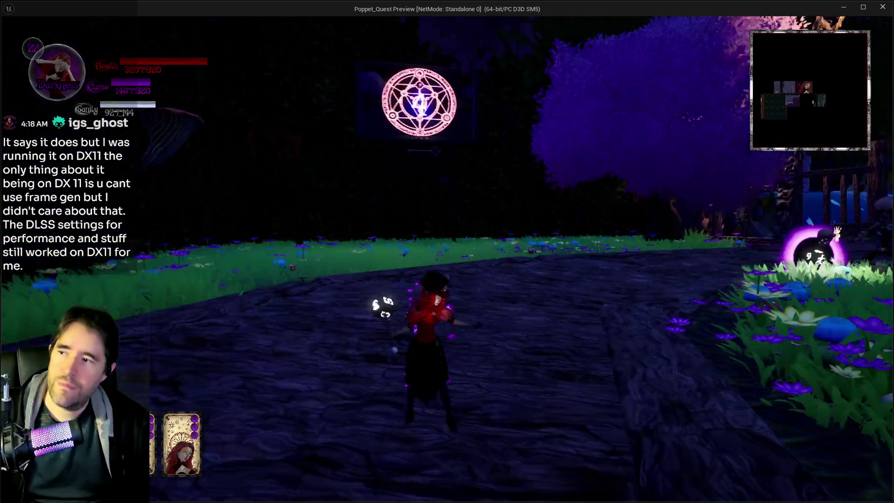
- Cast a fire spell and run along the stone path through the dark room toward the gazebo
left_click(451, 313)
key("w")
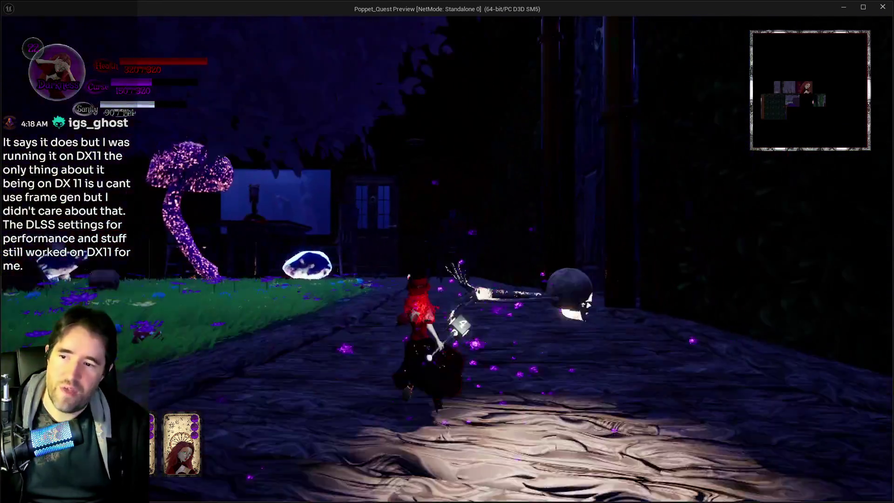
key("w")
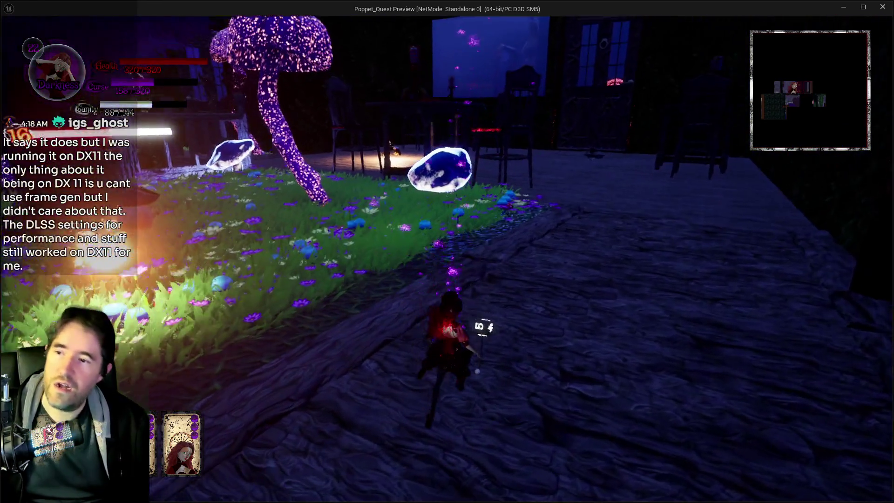
key("w")
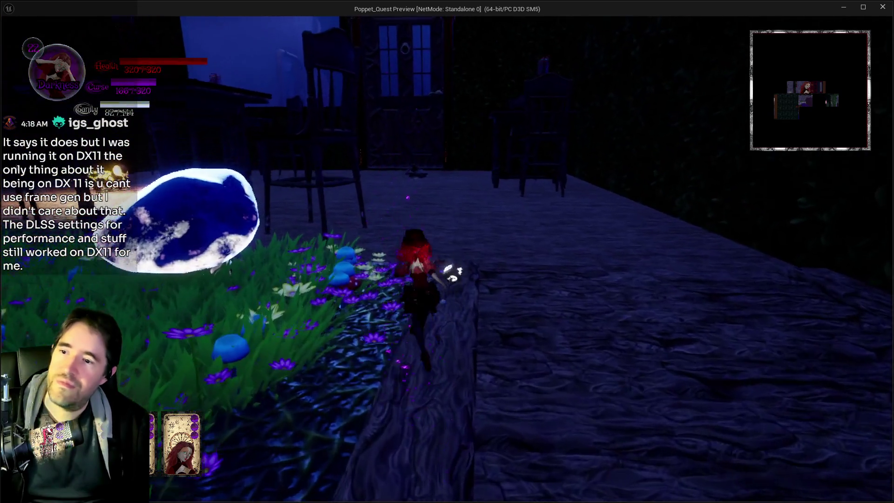
key("w")
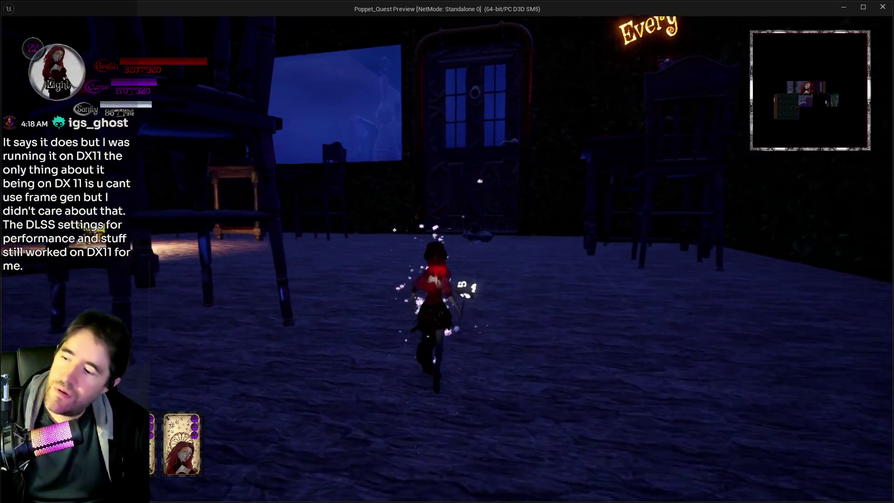
key("w")
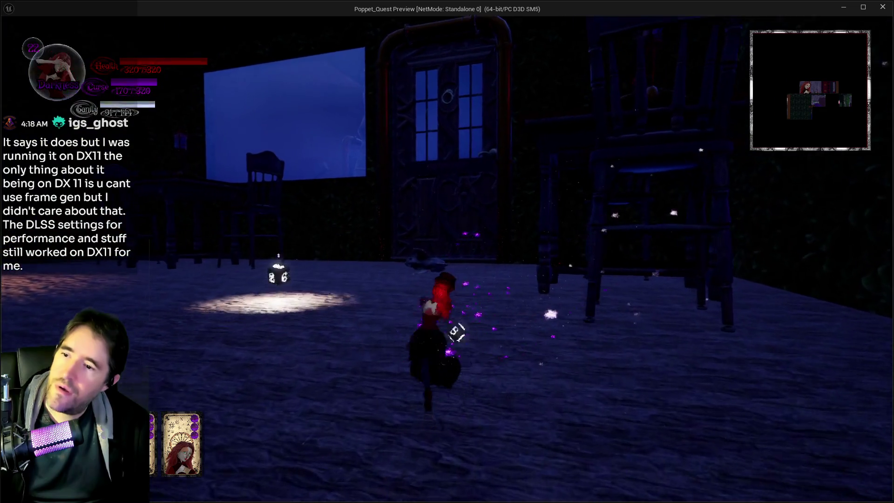
key("w")
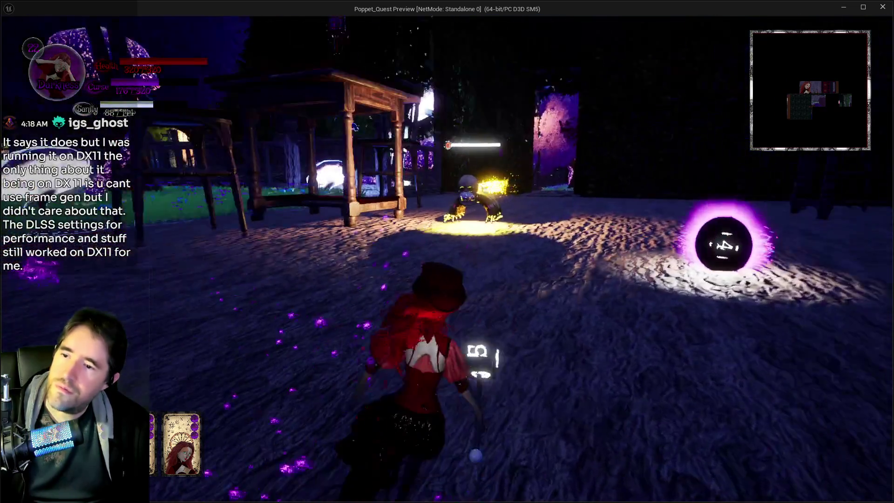
key("w")
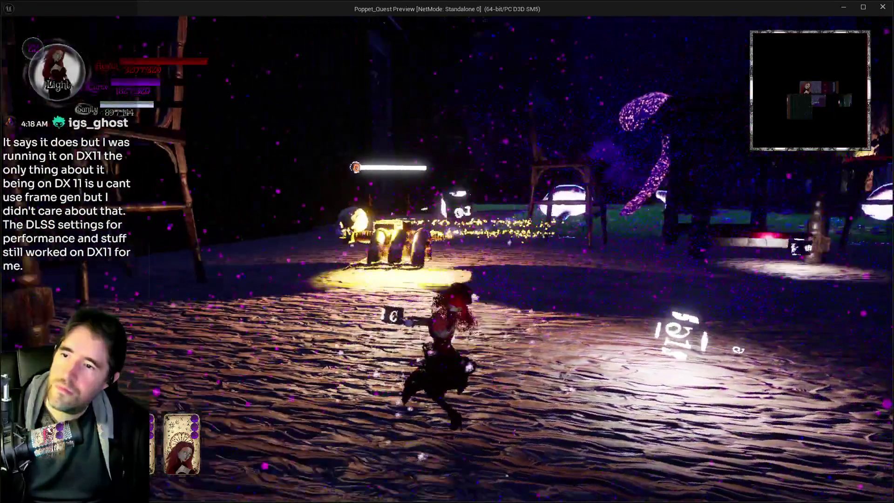
key("w")
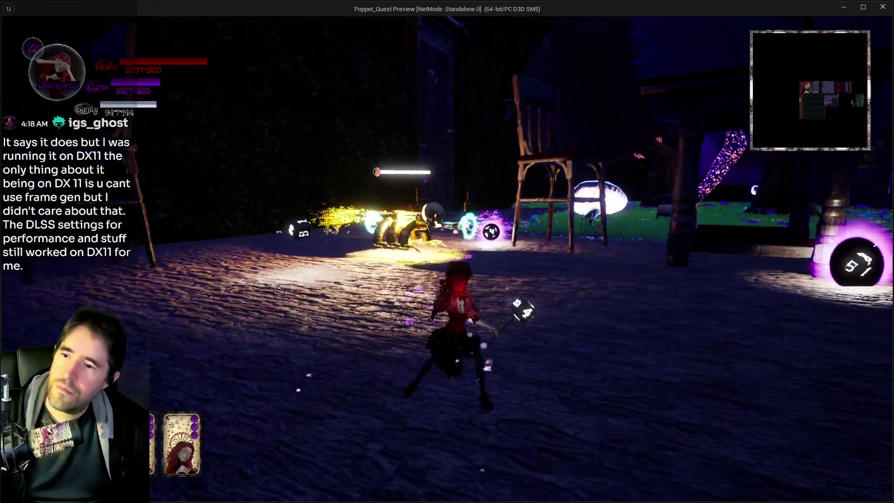
- Fight the enemies around the gazebo and near the building windows with purple bursts
key("w")
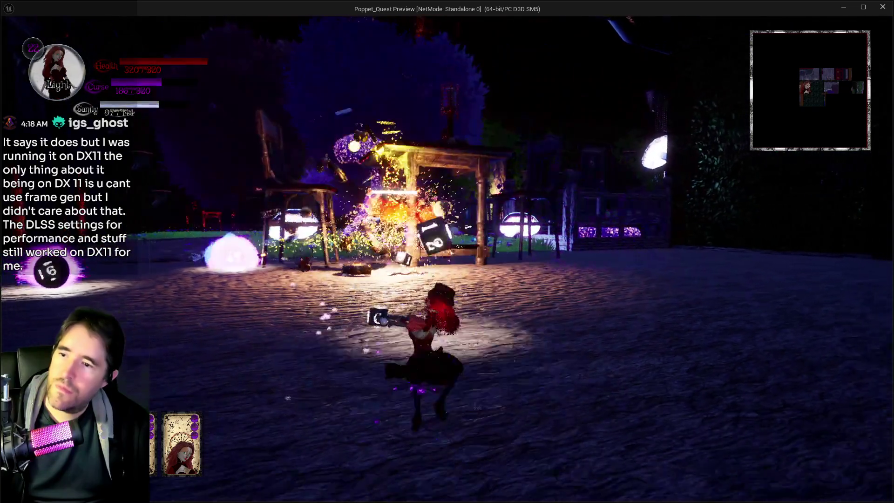
key("w")
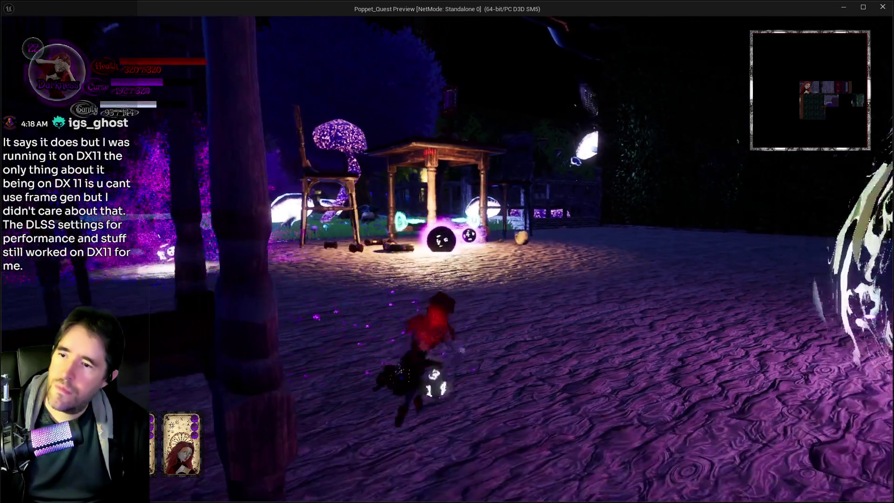
key("w")
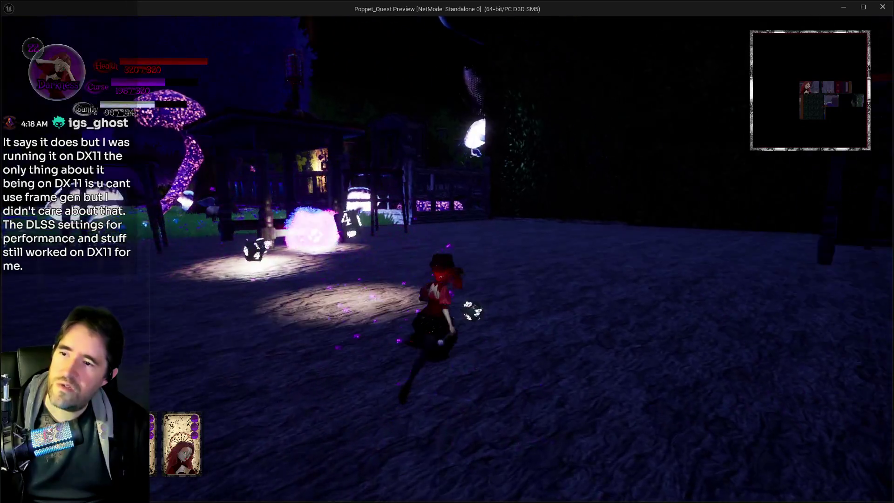
key("w")
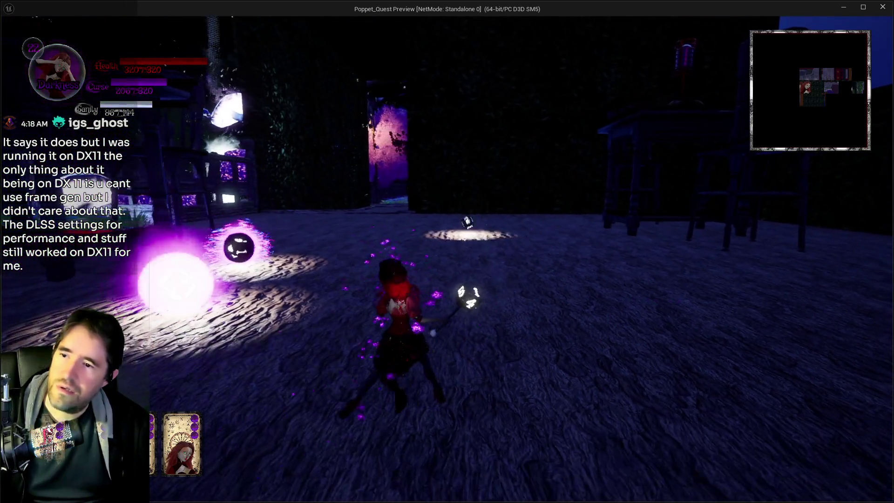
key("w")
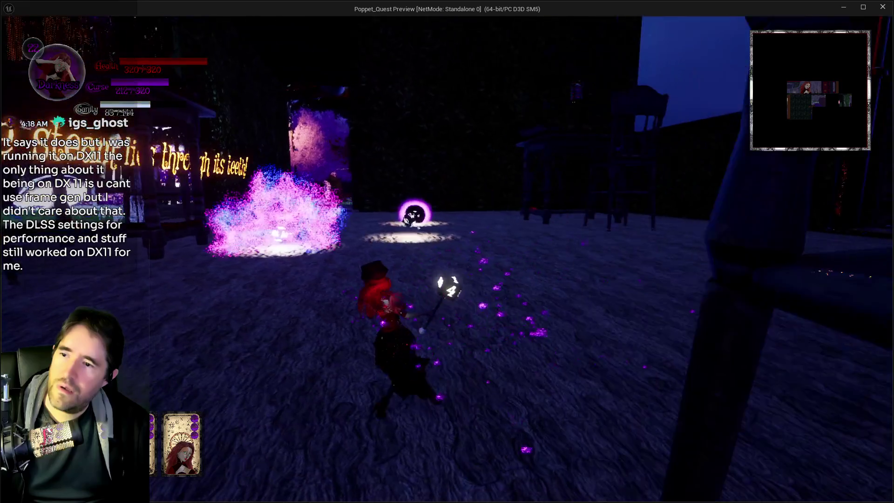
- Battle the glowing creature in the flowered garden with Darkness and light bursts, then return to the editor
key("w")
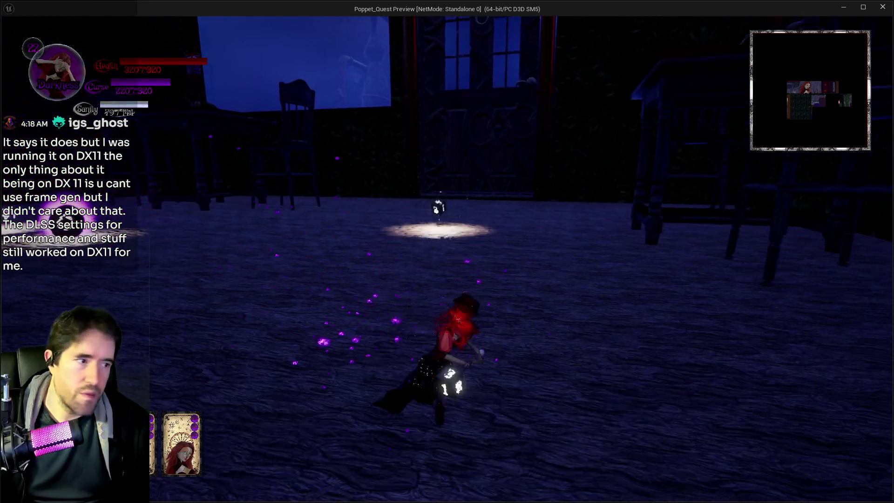
key("w")
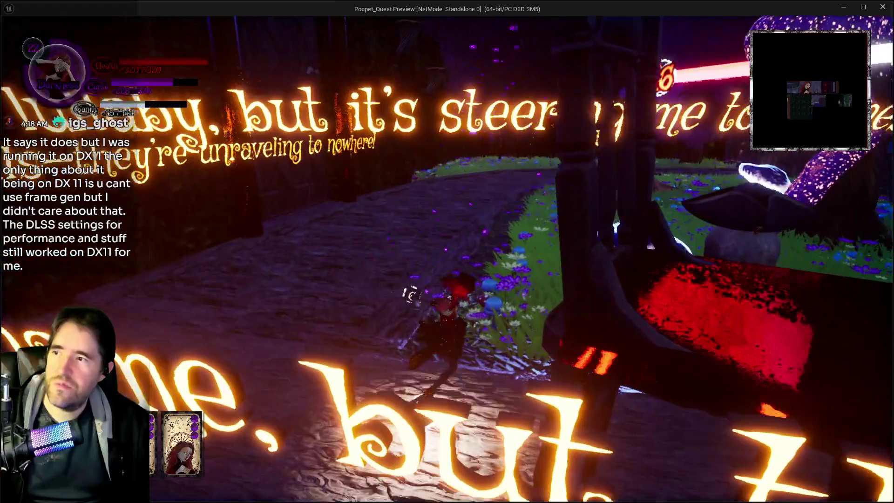
key("w")
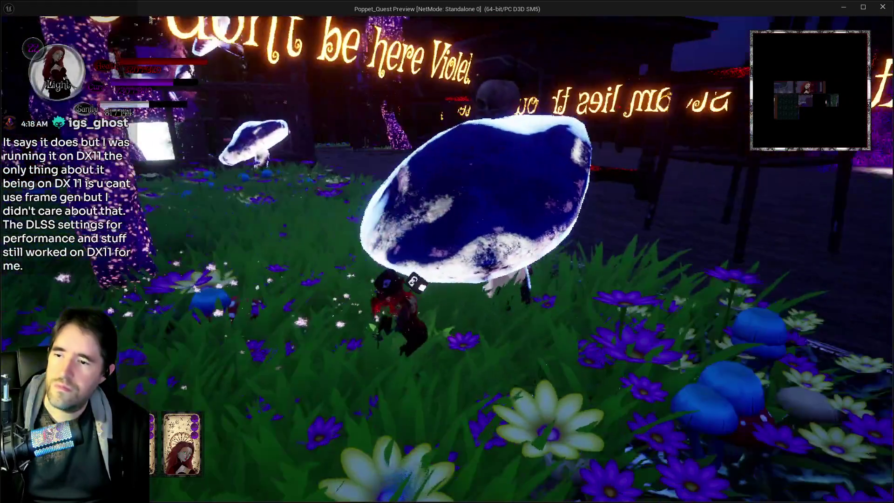
key("w")
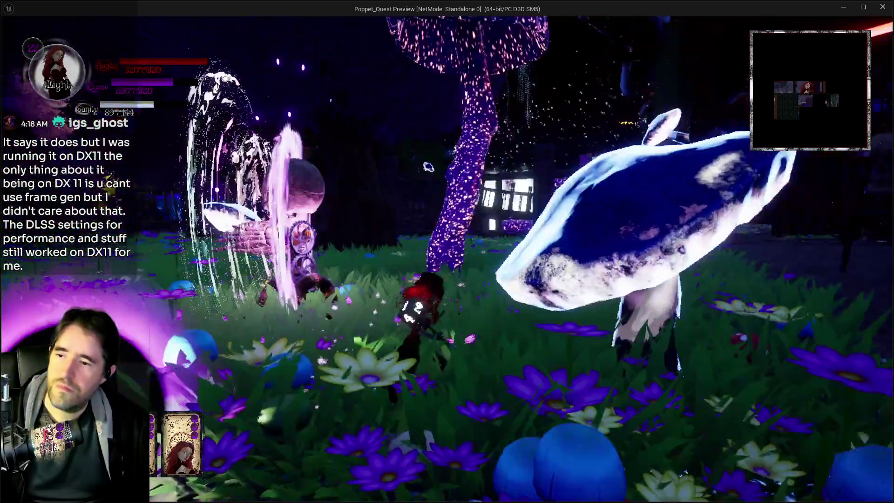
key("w")
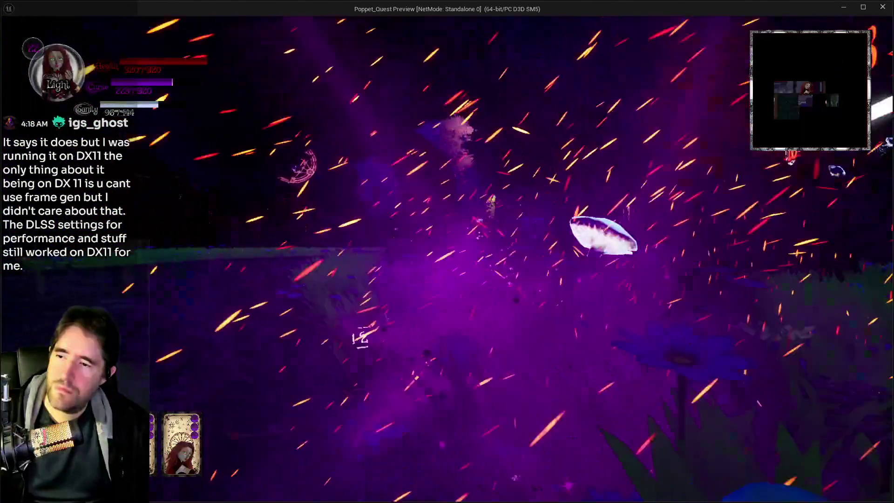
key("w")
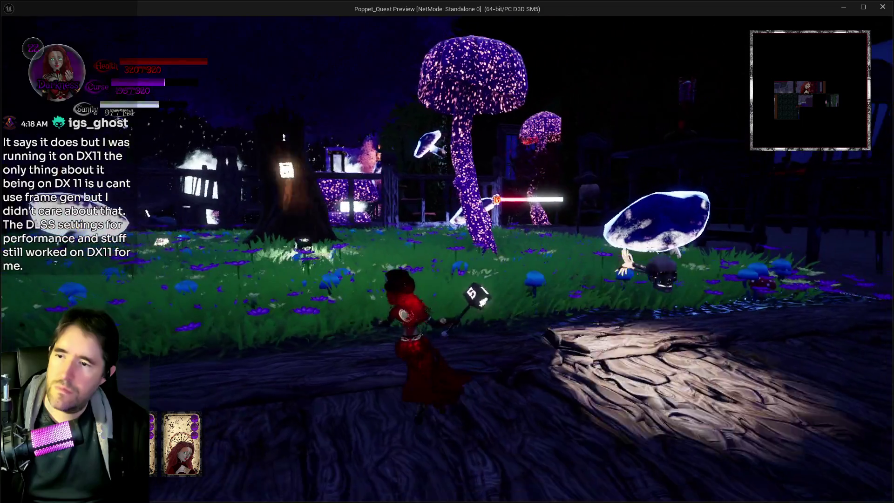
key("w")
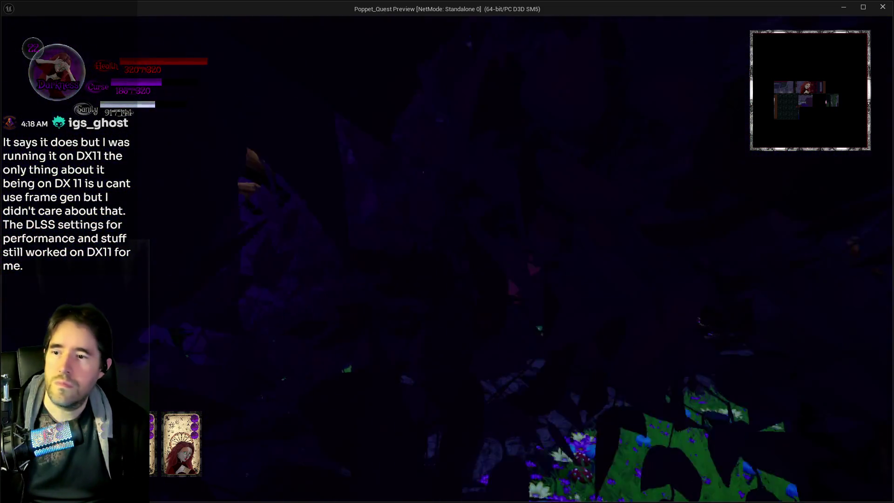
left_click(447, 251)
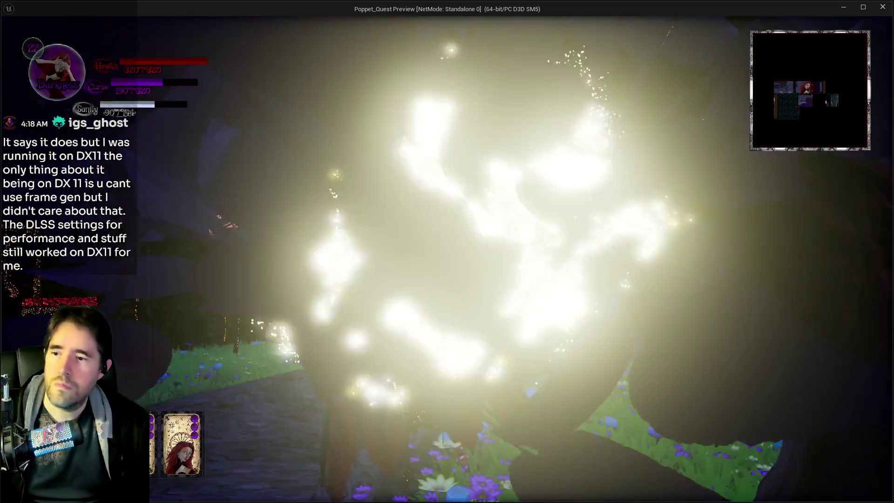
key("alt+Tab")
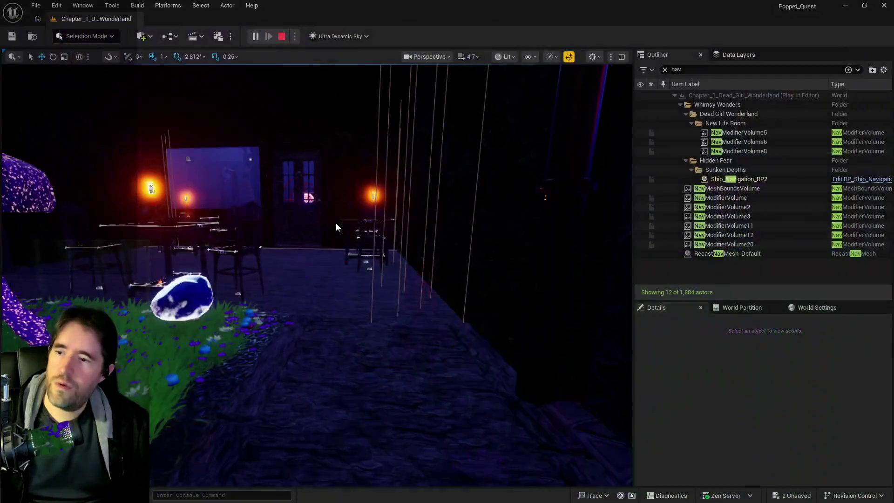
- Stop the session, focus the viewport on the NavMeshBoundsVolume, and relaunch a standalone playtest
key("Escape")
double_click(726, 230)
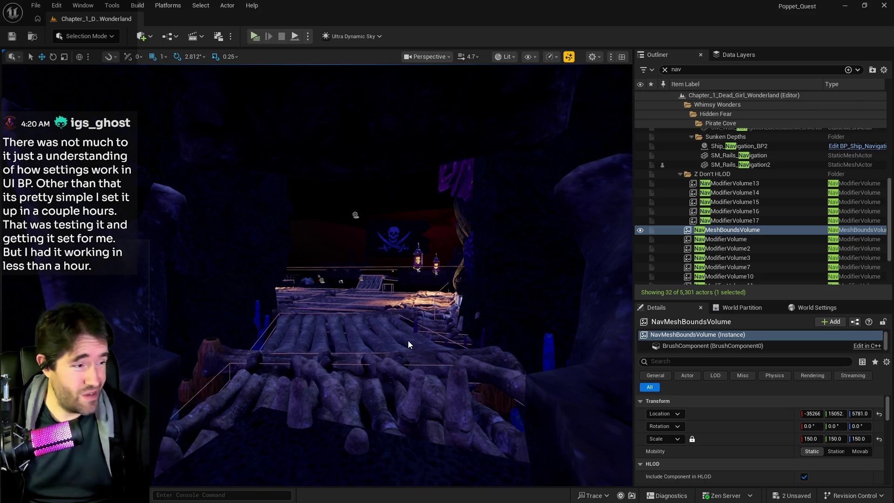
key("alt+p")
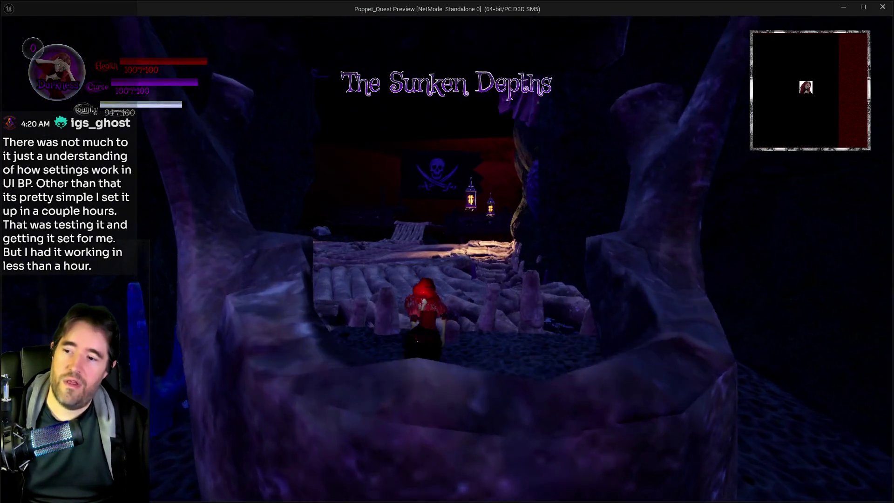
- Run along the log dock past the pirate flag and lanterns, checking cards, until Sally The Blackheart spawns
key("w")
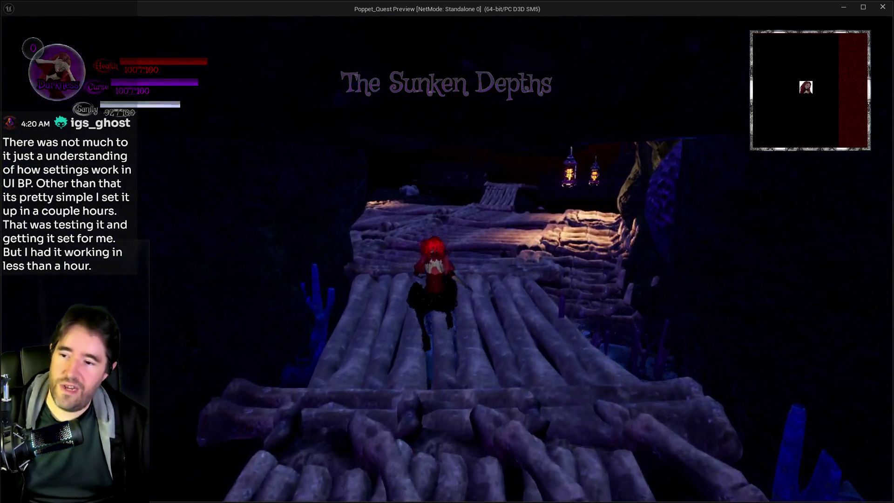
key("w")
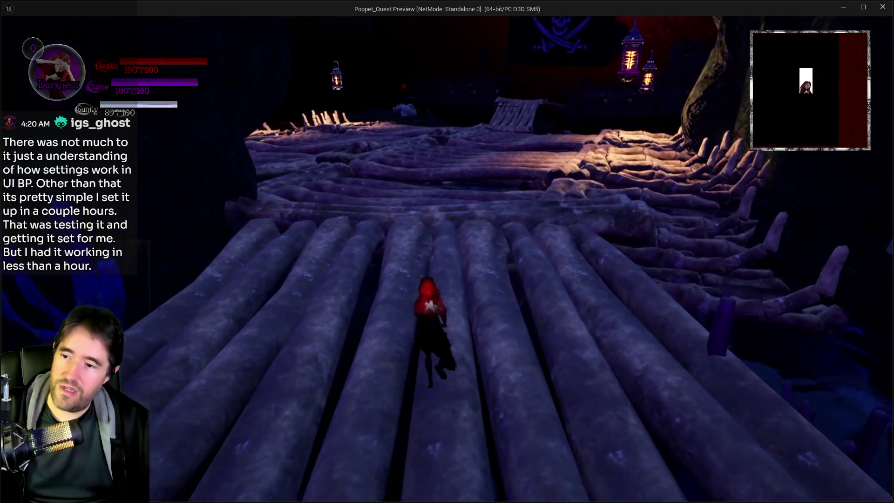
key("Tab")
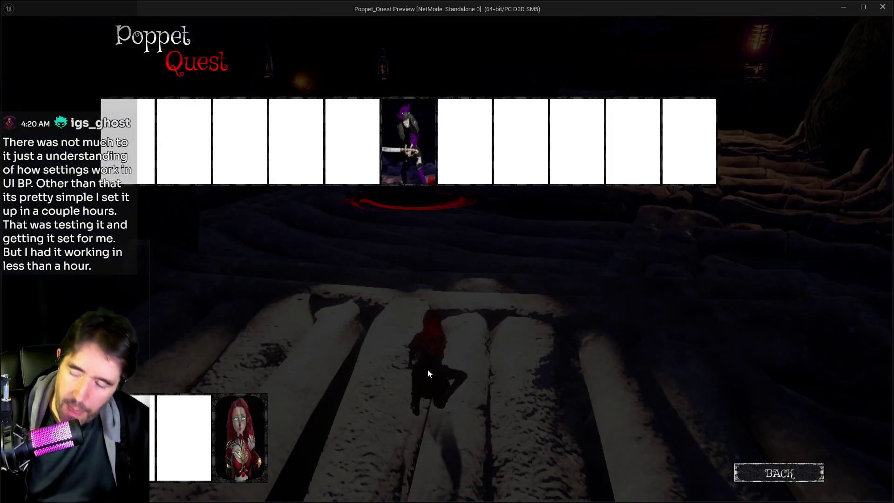
key("Tab")
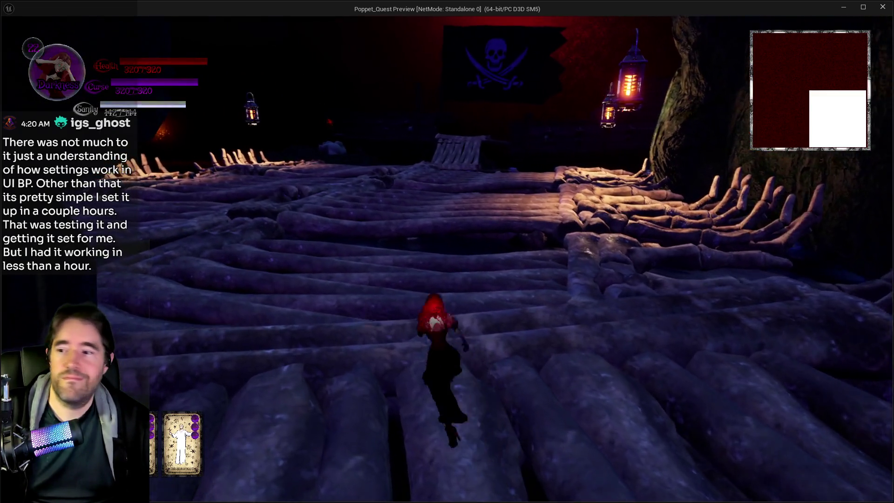
key("w")
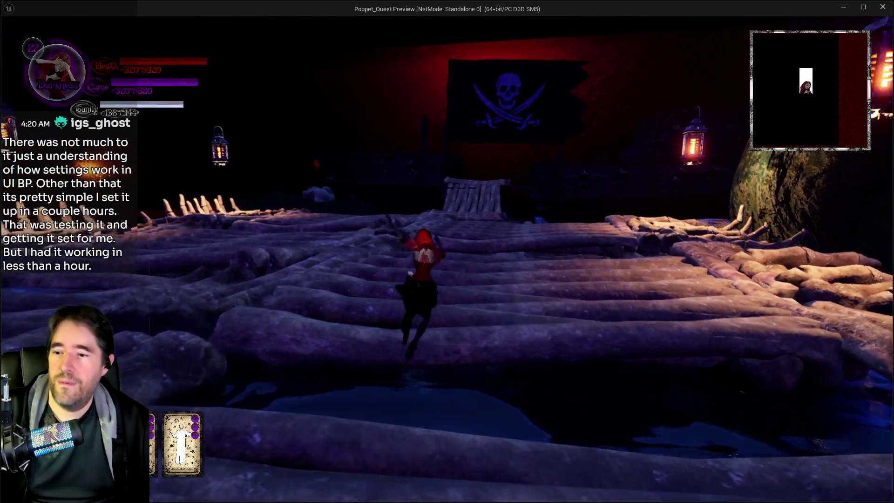
key("w")
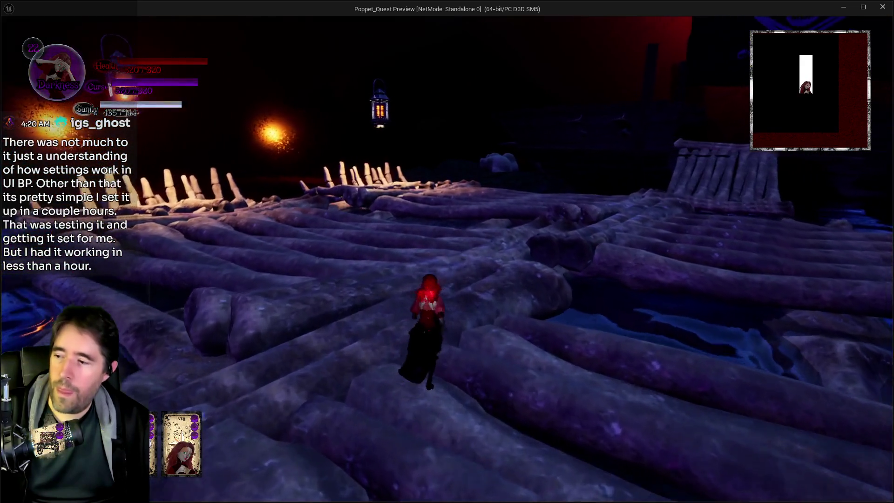
key("w")
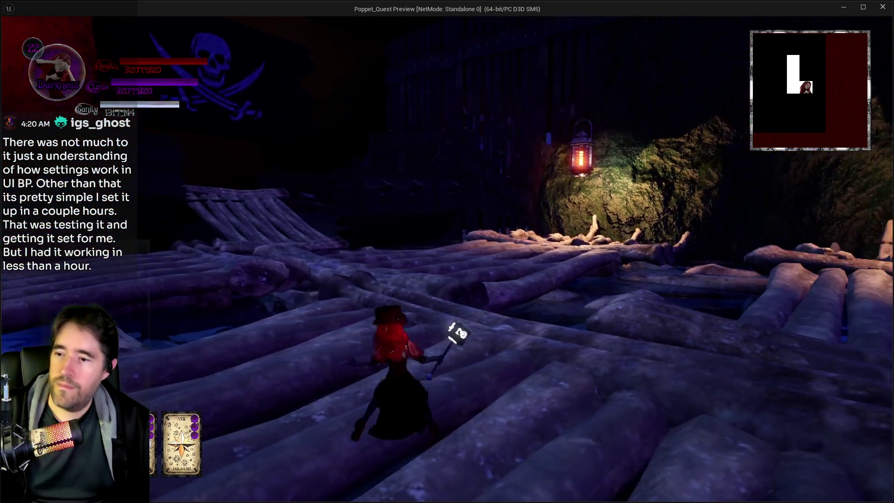
key("w")
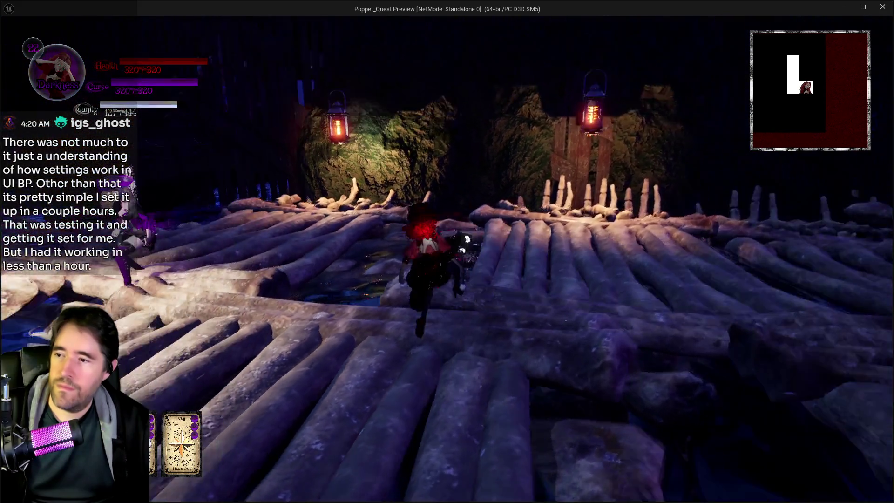
key("w")
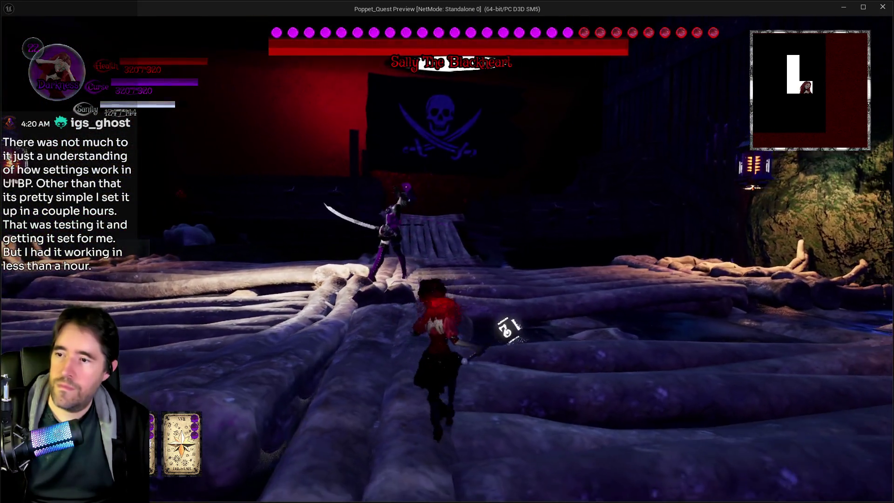
- Face the boss, swap between Light and Darkness stances, and reposition across the logs toward the skeletal hand
key("w")
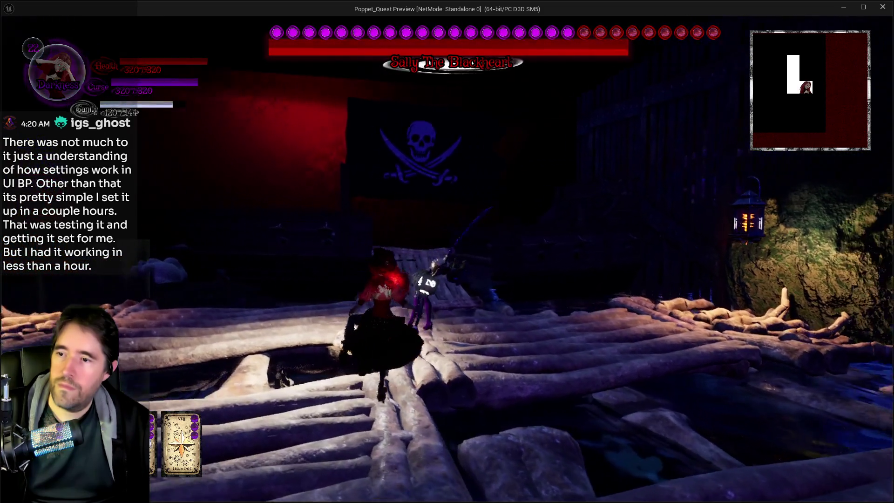
key("w")
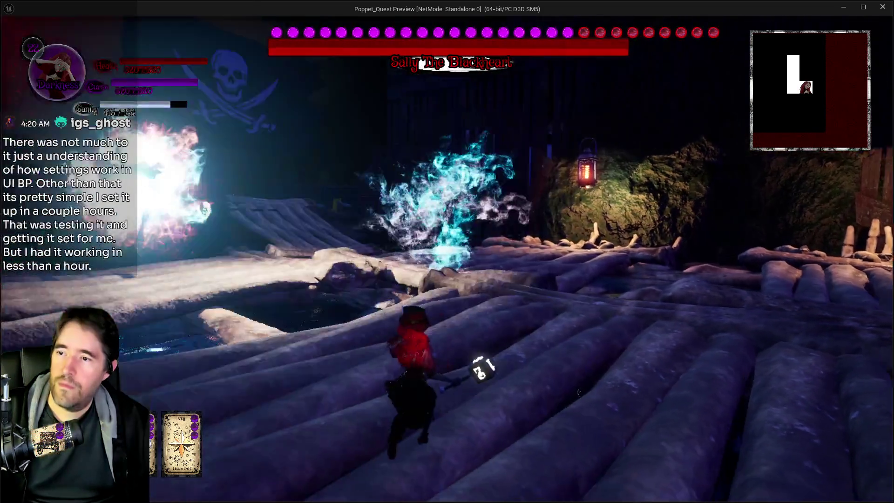
key("w")
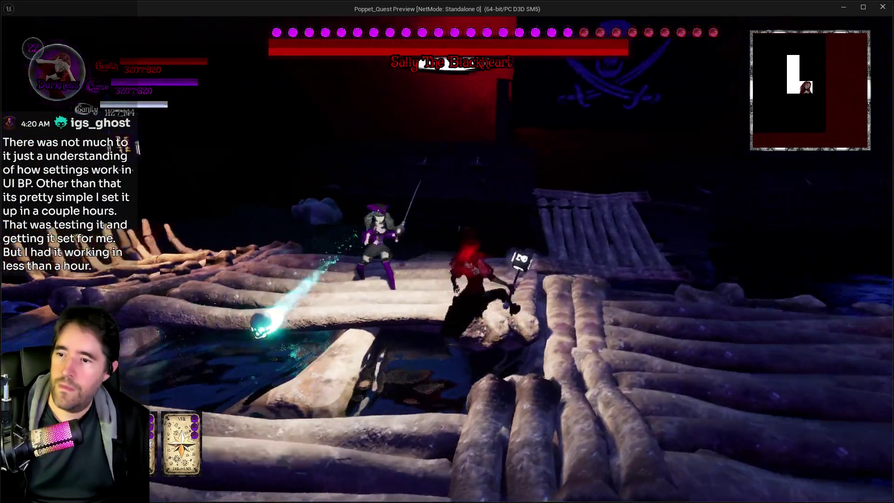
key("q")
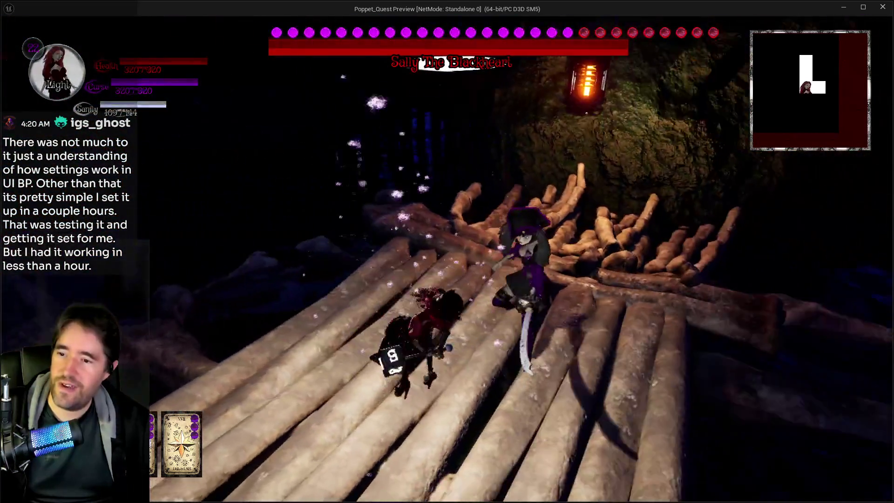
key("q")
key("w")
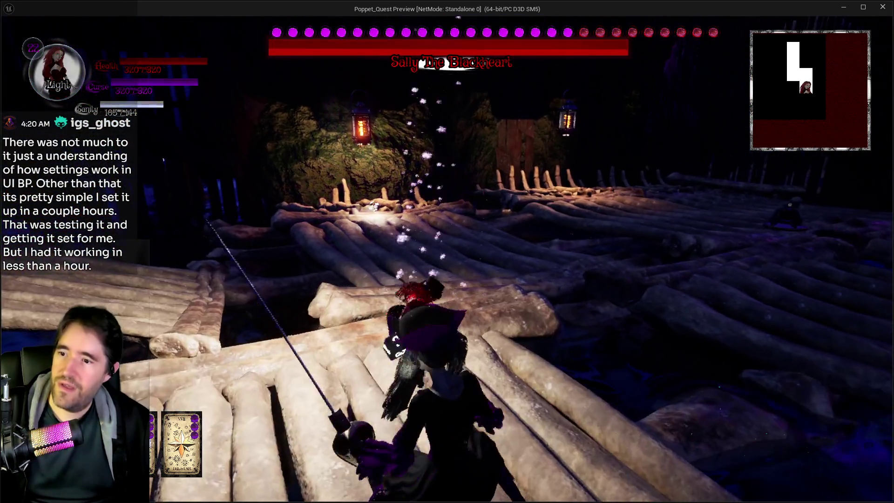
key("w")
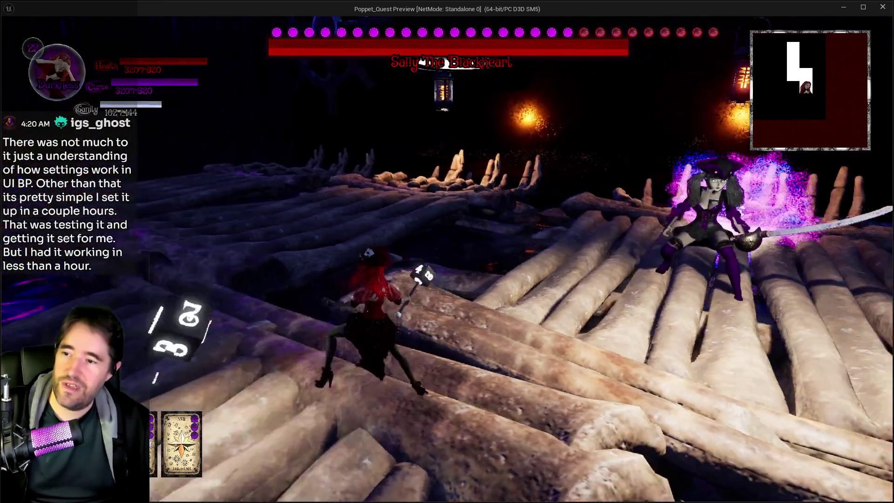
key("w")
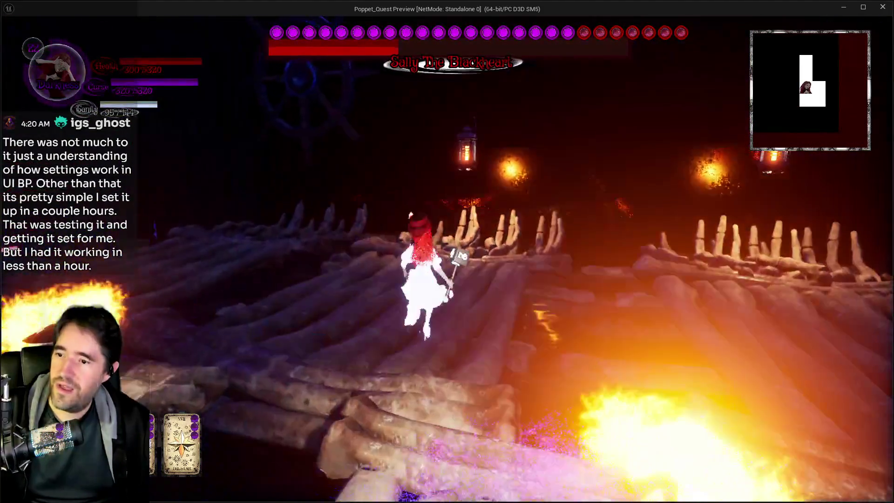
key("w")
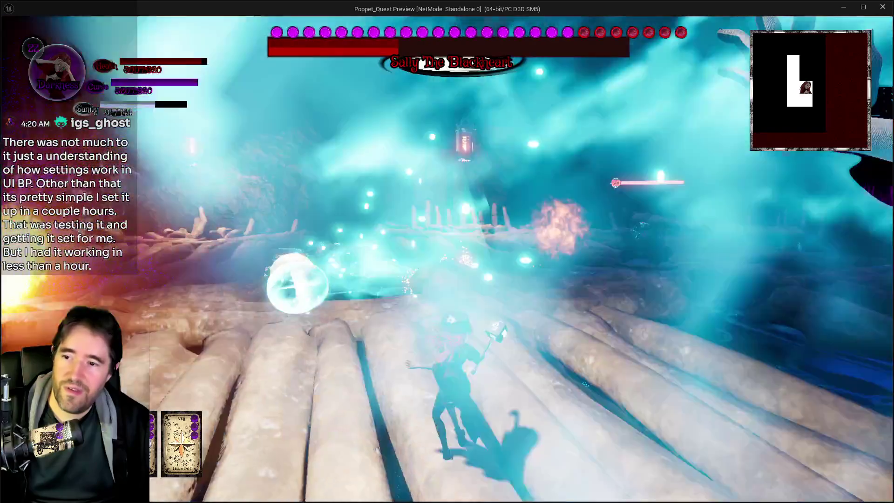
key("w")
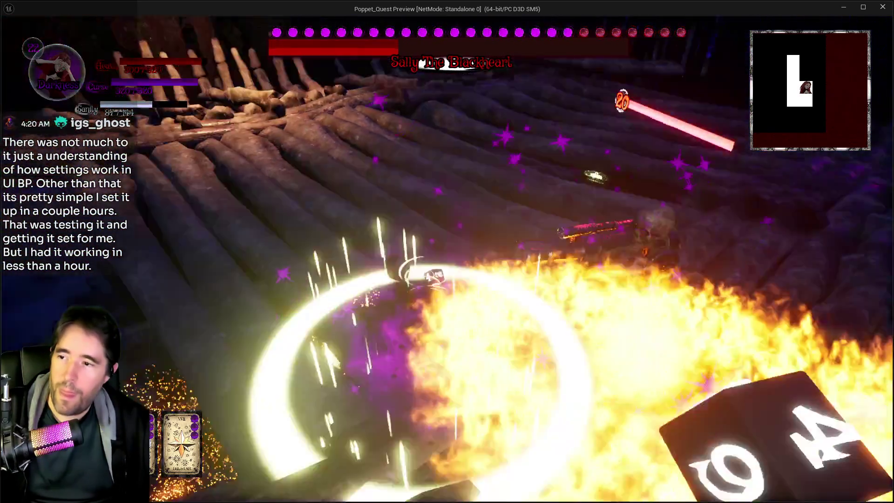
- Alternate stances to heal and cast fire and area spells while dodging, advancing on the boss arena
key("w")
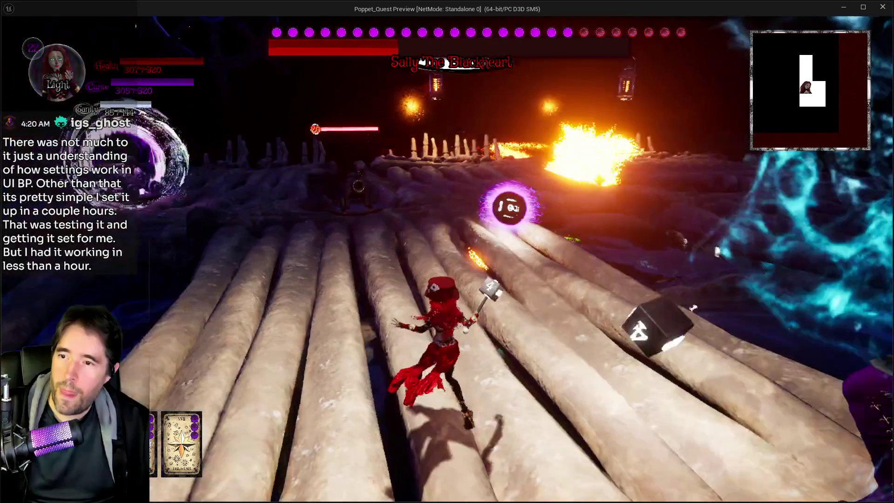
key("w")
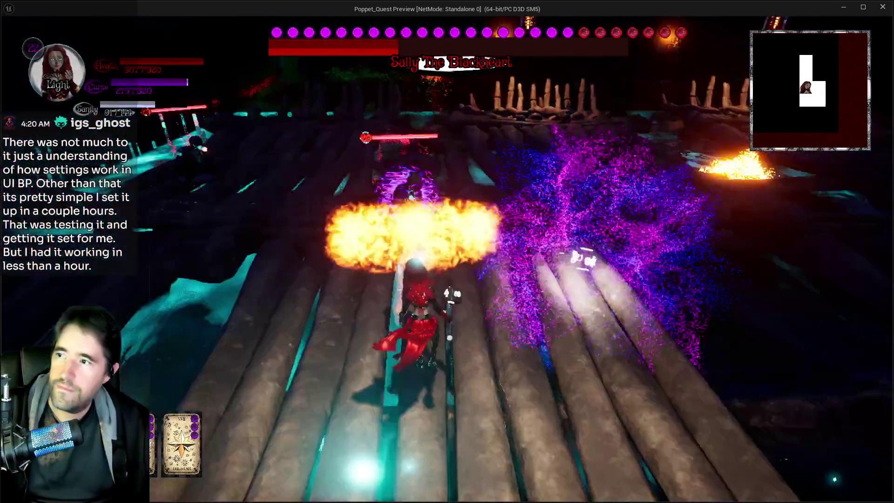
key("w")
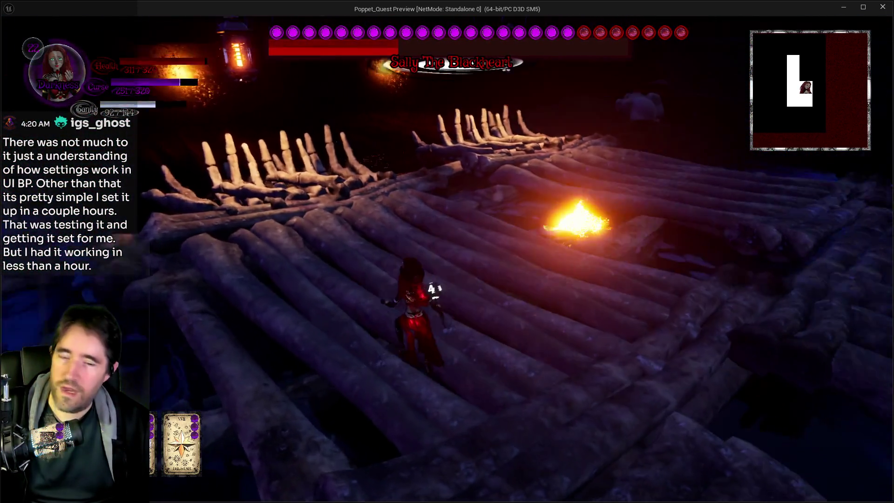
key("w")
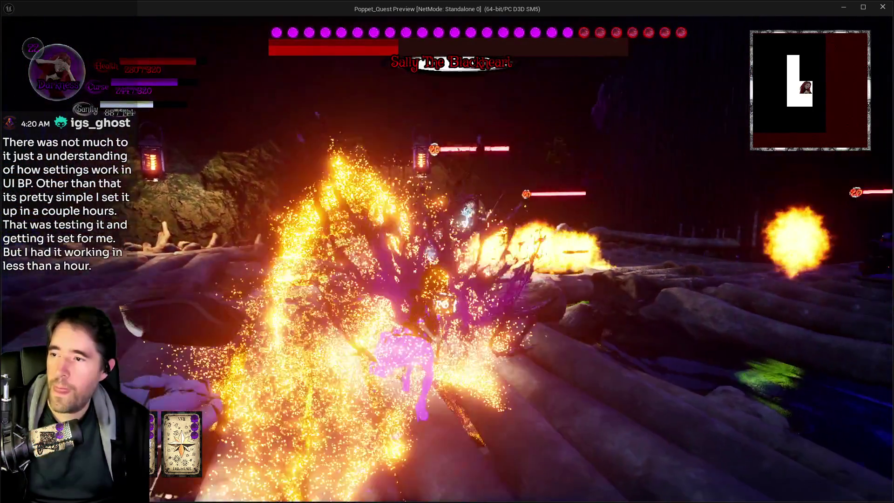
key("w")
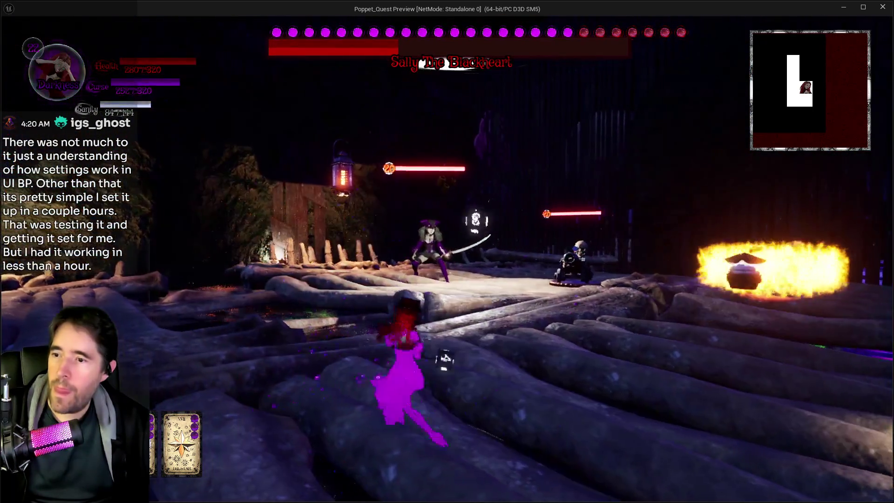
key("w")
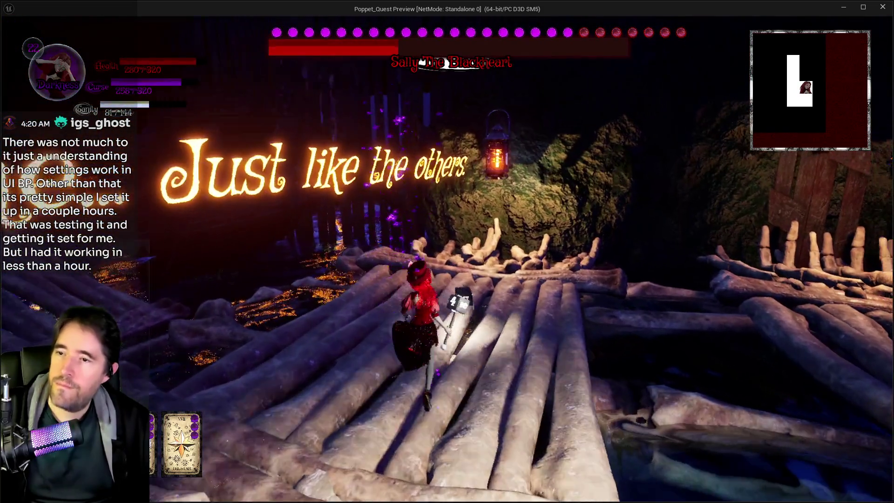
key("w")
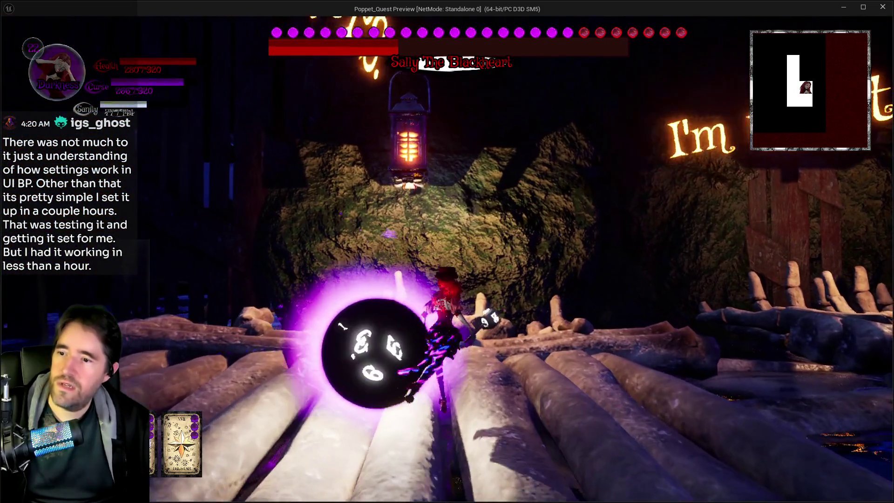
key("w")
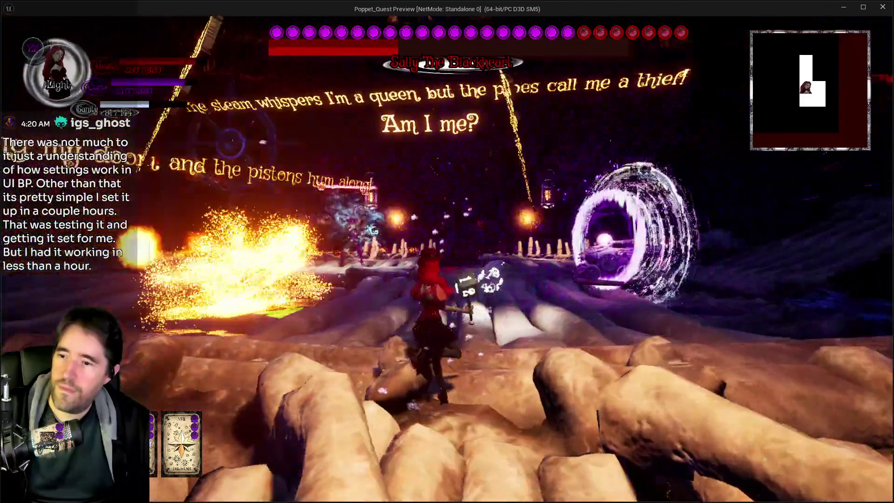
key("w")
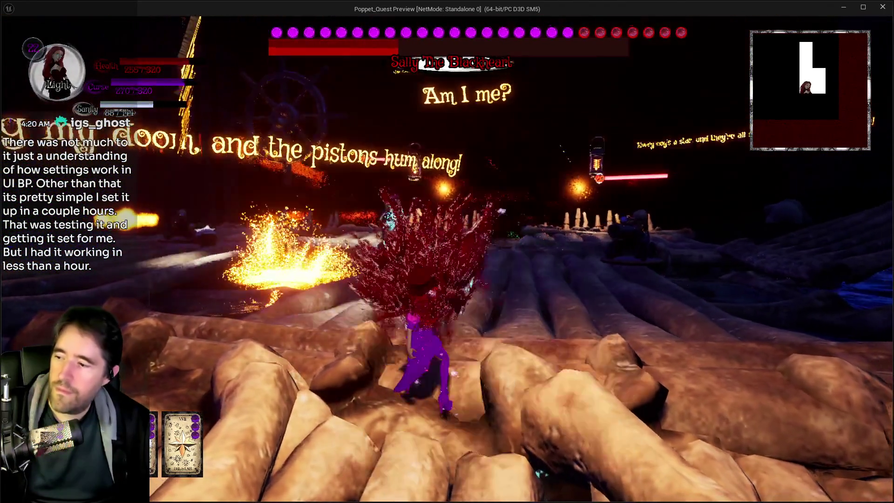
key("w")
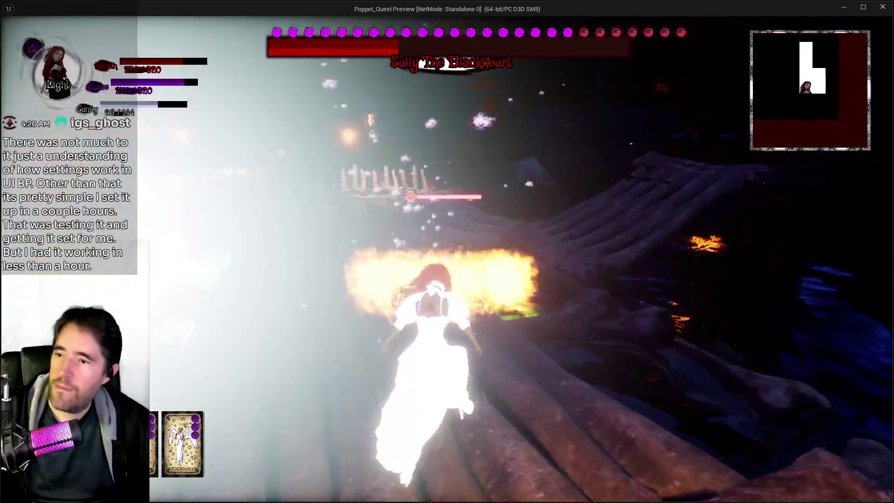
- Keep swapping stances and cards, casting blue, fire and purple spells, then retreat across the bridge to recover
key("w")
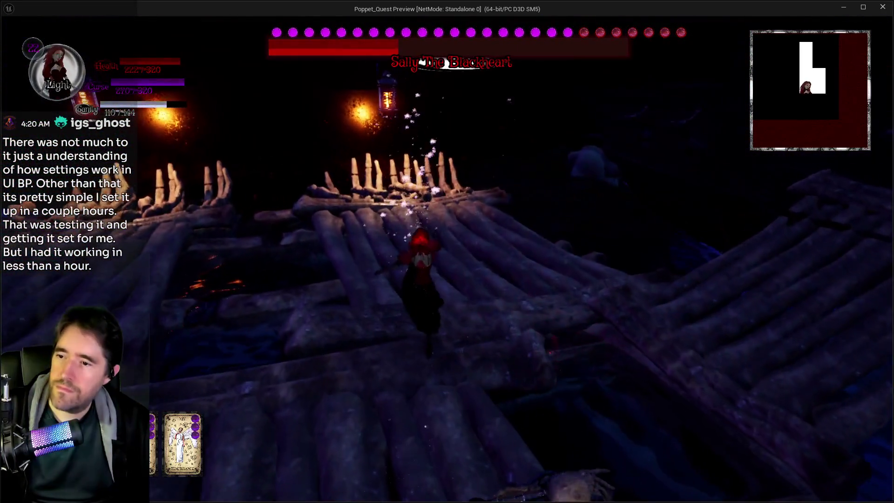
key("w")
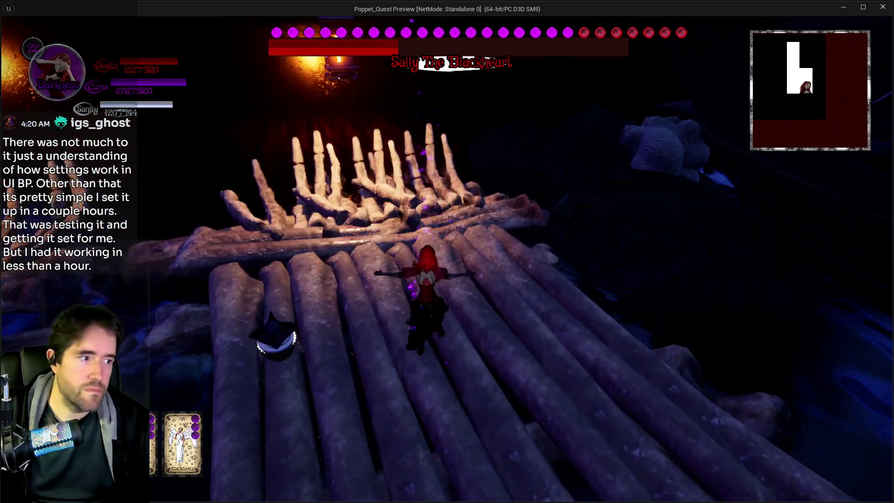
key("w")
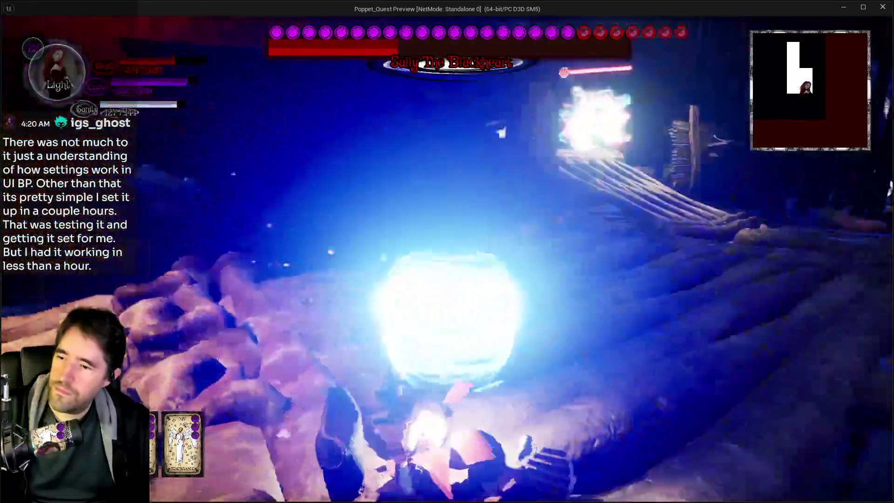
key("w")
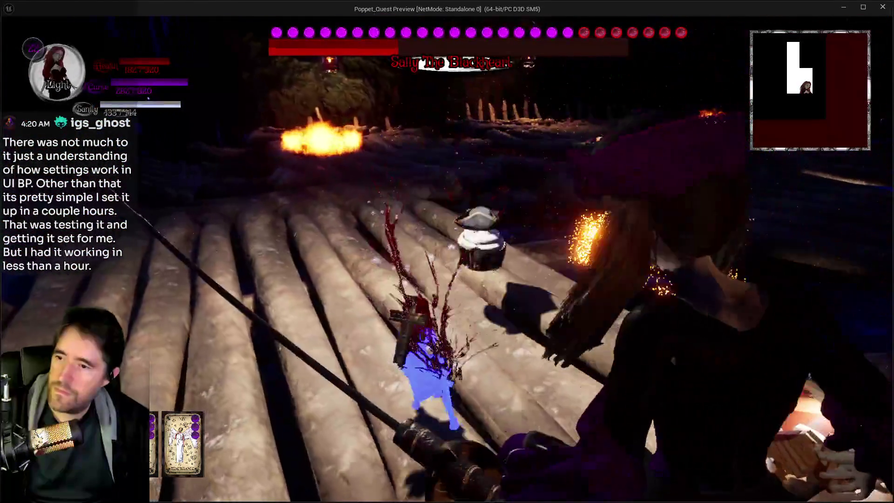
key("w")
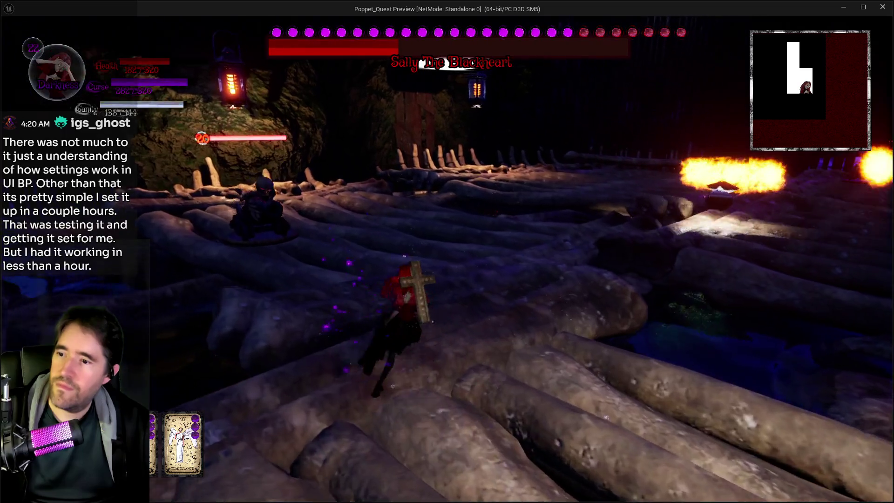
key("w")
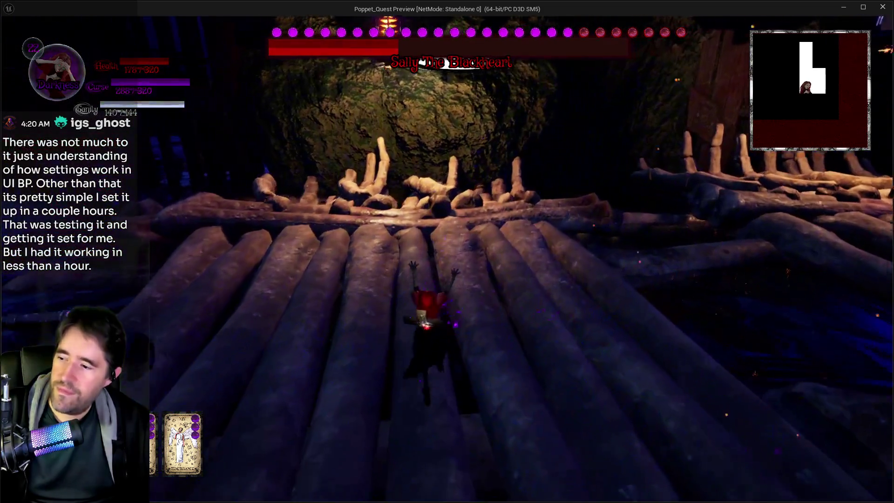
key("w")
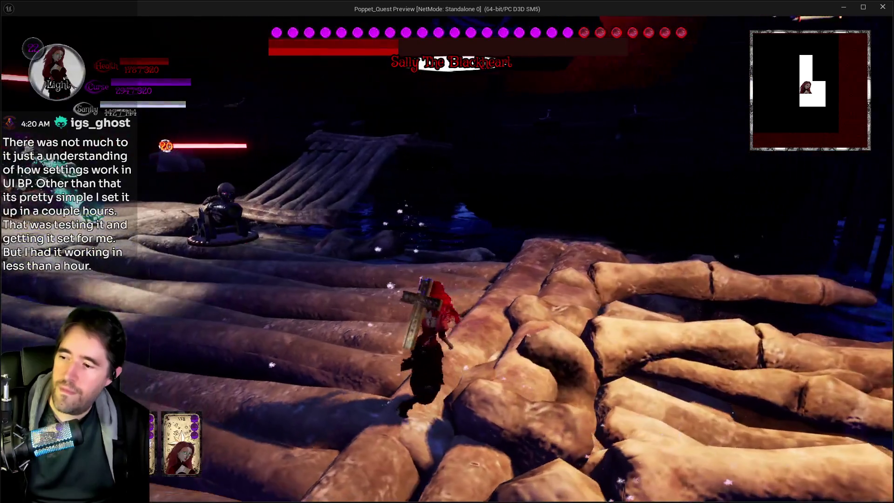
key("w")
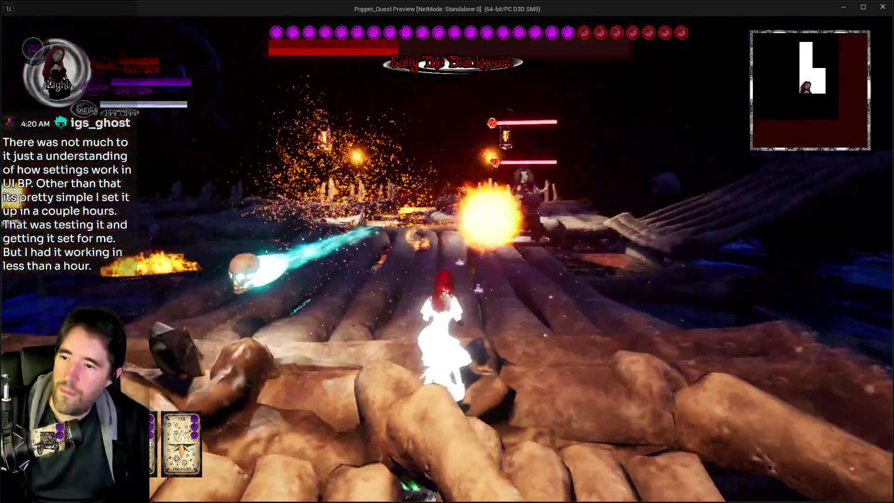
key("w")
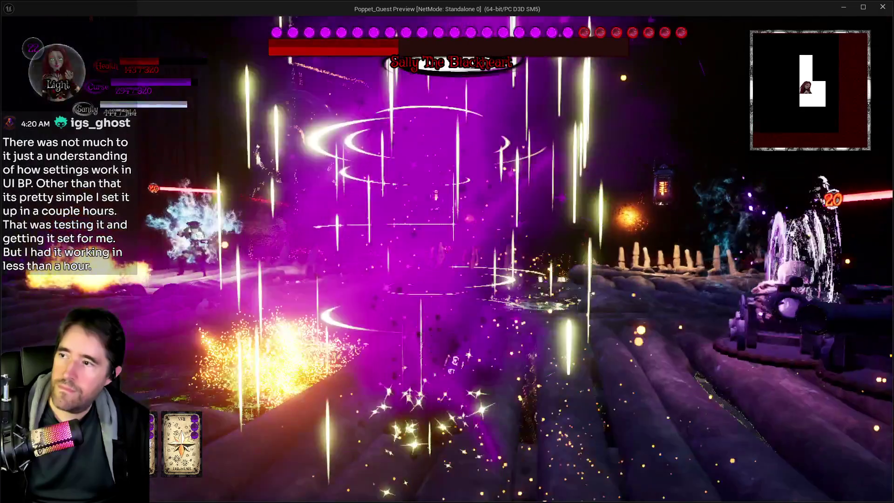
key("a")
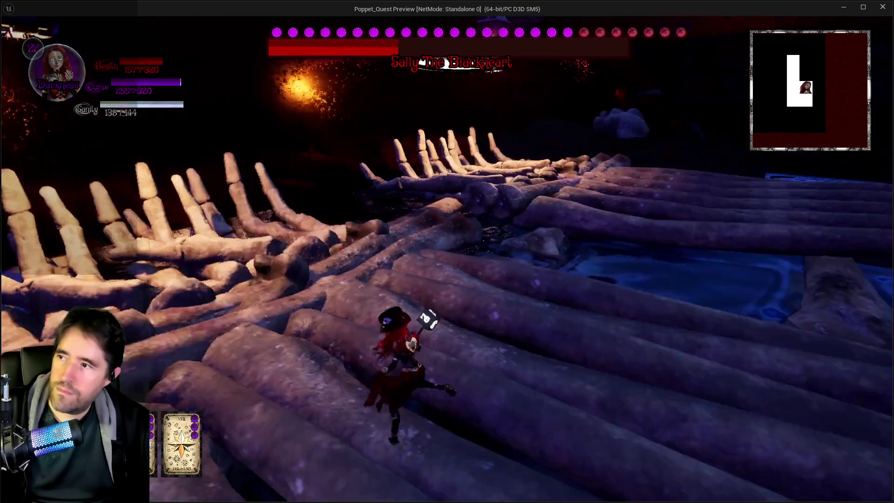
- Switch to Light to refill sanity, then end the boss-fight playtest with Esc
key("q")
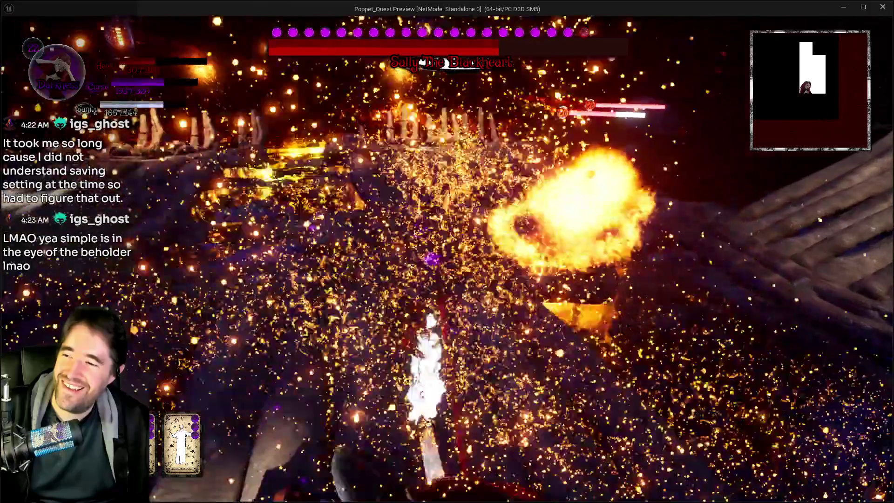
key("Escape")
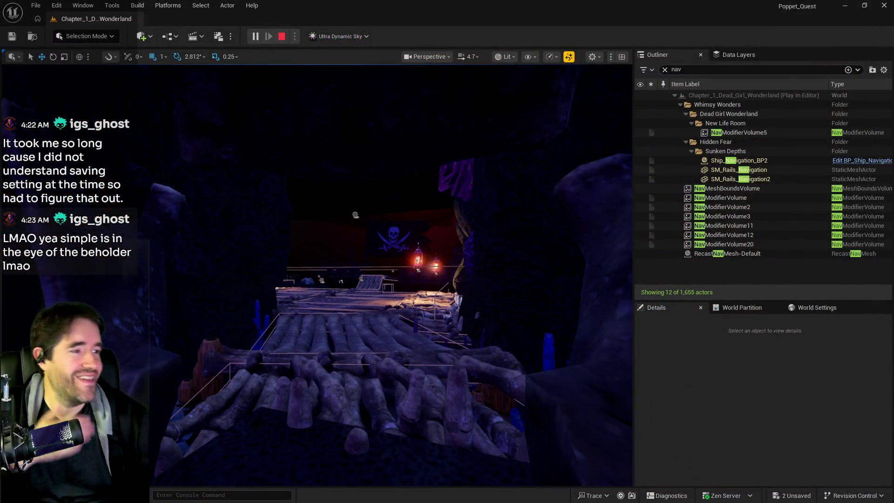